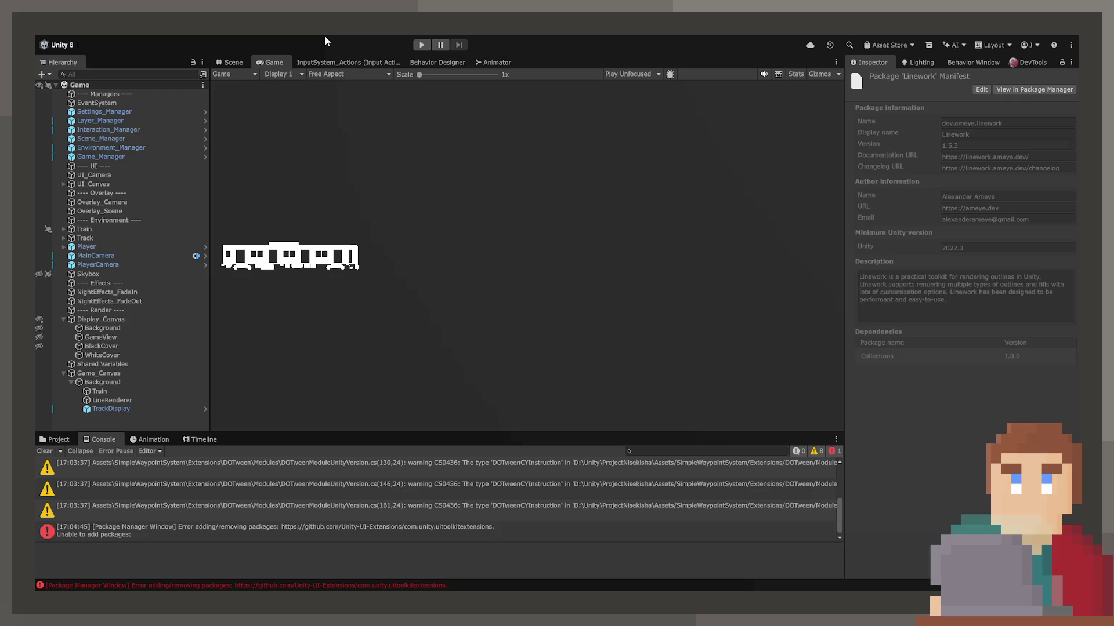
Read the UI Extensions package install error, then display the Prefabs/Train/Modules/TrainGraph folder.
{"action": "left_click", "coordinate": [161, 527]}
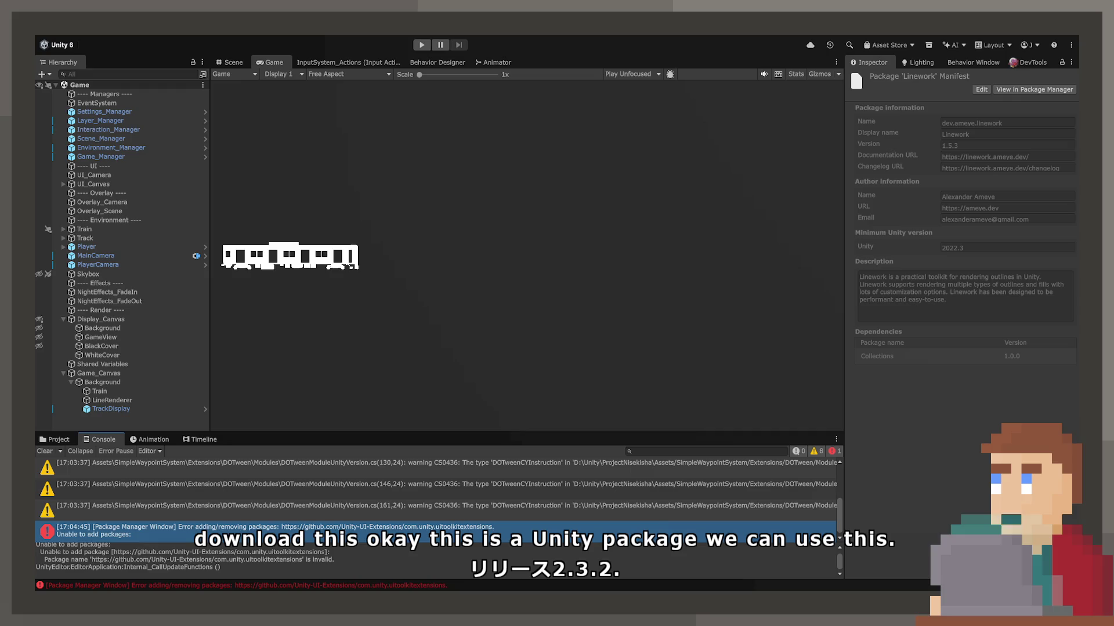
{"action": "scroll", "coordinate": [754, 522], "scroll_direction": "down", "scroll_amount": 1}
{"action": "mouse_move", "coordinate": [111, 409]}
{"action": "left_mouse_down"}
{"action": "mouse_move", "coordinate": [54, 439]}
{"action": "mouse_move", "coordinate": [42, 433]}
{"action": "mouse_move", "coordinate": [36, 553]}
{"action": "mouse_move", "coordinate": [126, 579]}
{"action": "left_mouse_up"}
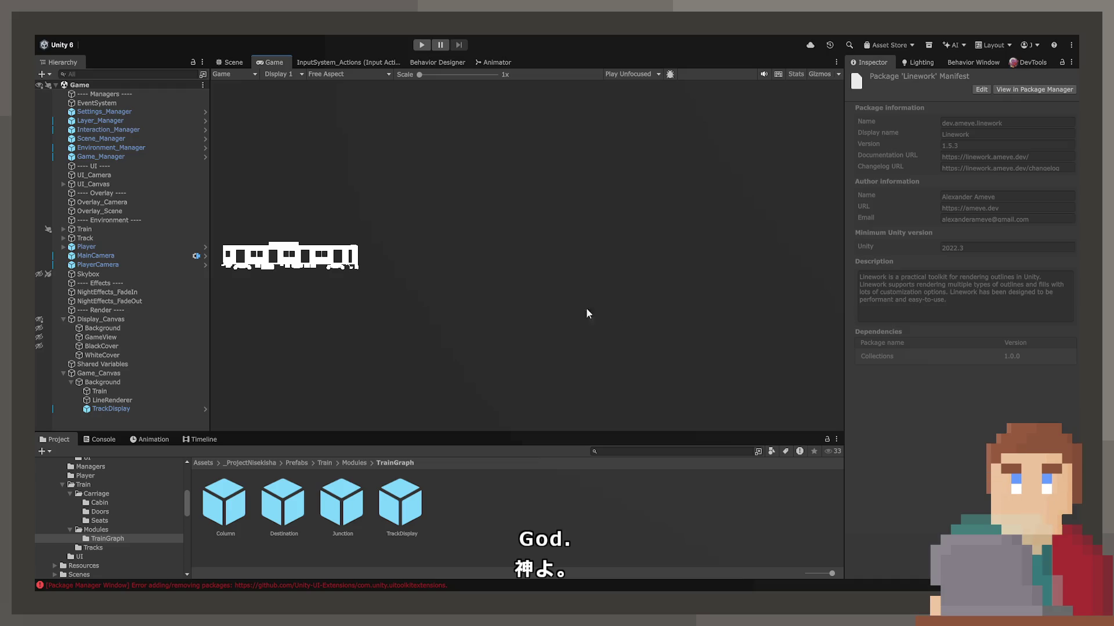
Show the Assets root folder, which now contains com.unity.uiextensions.
{"action": "scroll", "coordinate": [58, 538], "scroll_direction": "up", "scroll_amount": 5}
{"action": "scroll", "coordinate": [58, 538], "scroll_direction": "up", "scroll_amount": 2}
{"action": "left_click", "coordinate": [64, 506]}
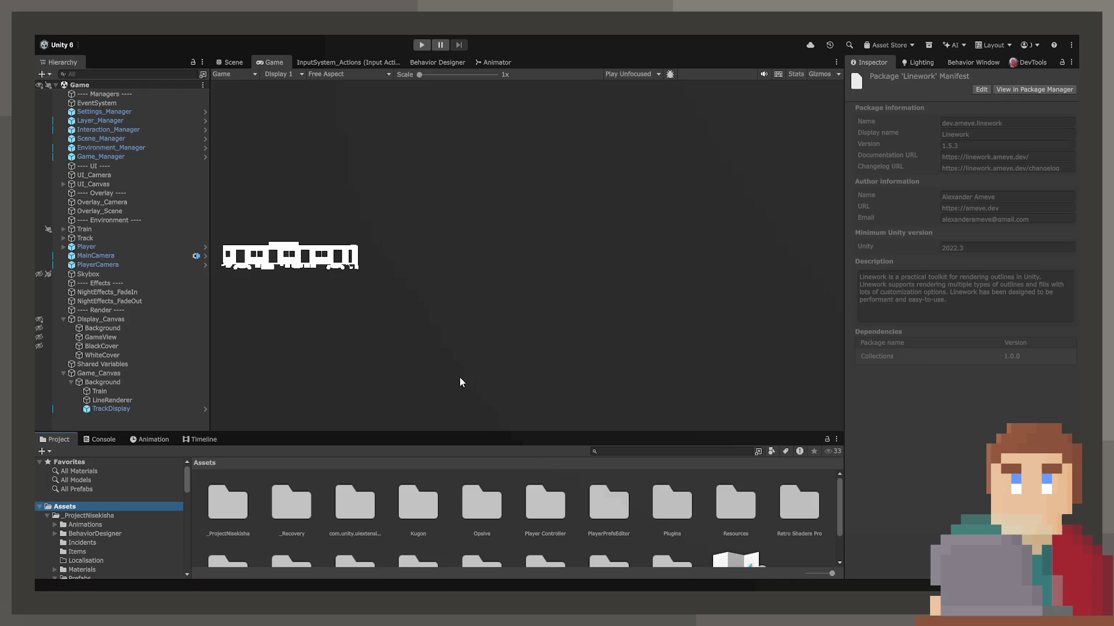
Remove the Line Renderer component from the LineRenderer object.
{"action": "left_click", "coordinate": [112, 401]}
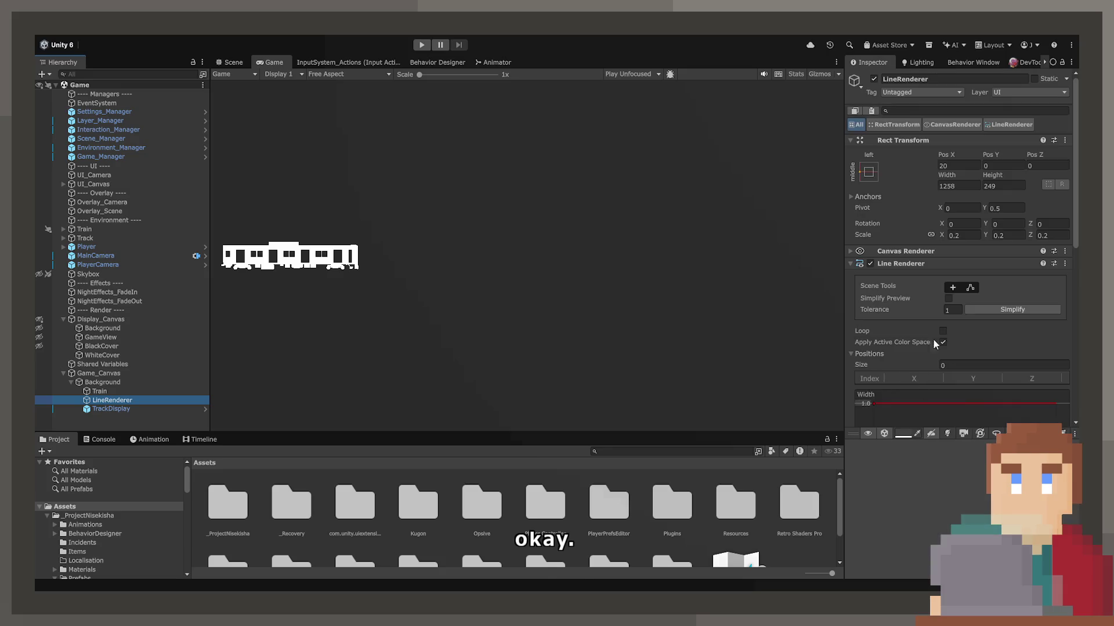
{"action": "left_click", "coordinate": [1026, 264]}
{"action": "left_click", "coordinate": [1027, 264]}
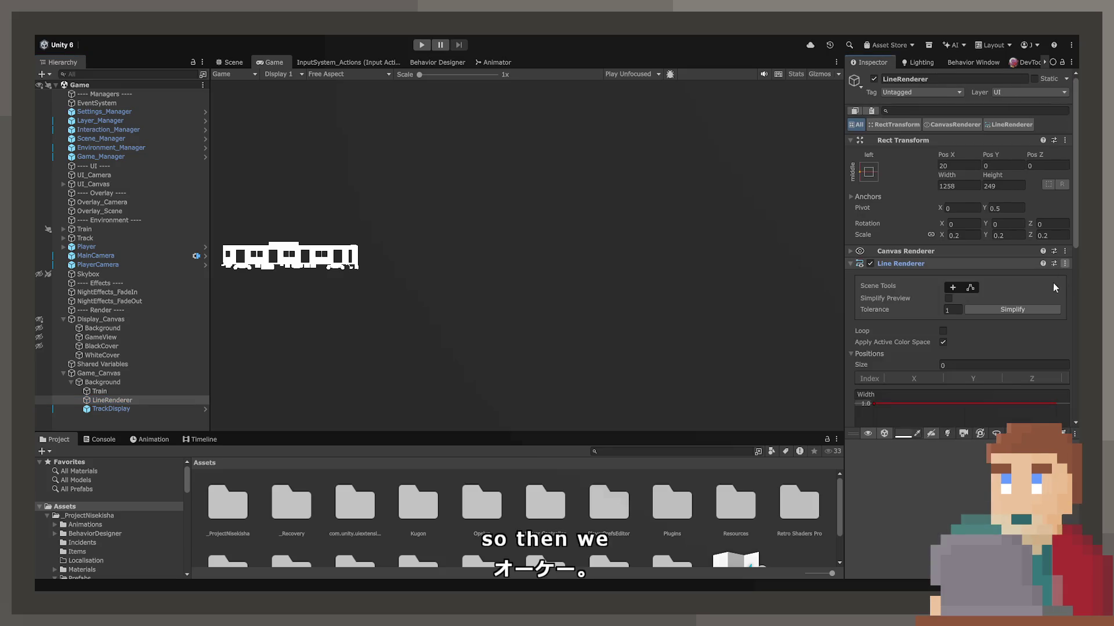
{"action": "left_click", "coordinate": [1064, 263]}
{"action": "left_click", "coordinate": [972, 290]}
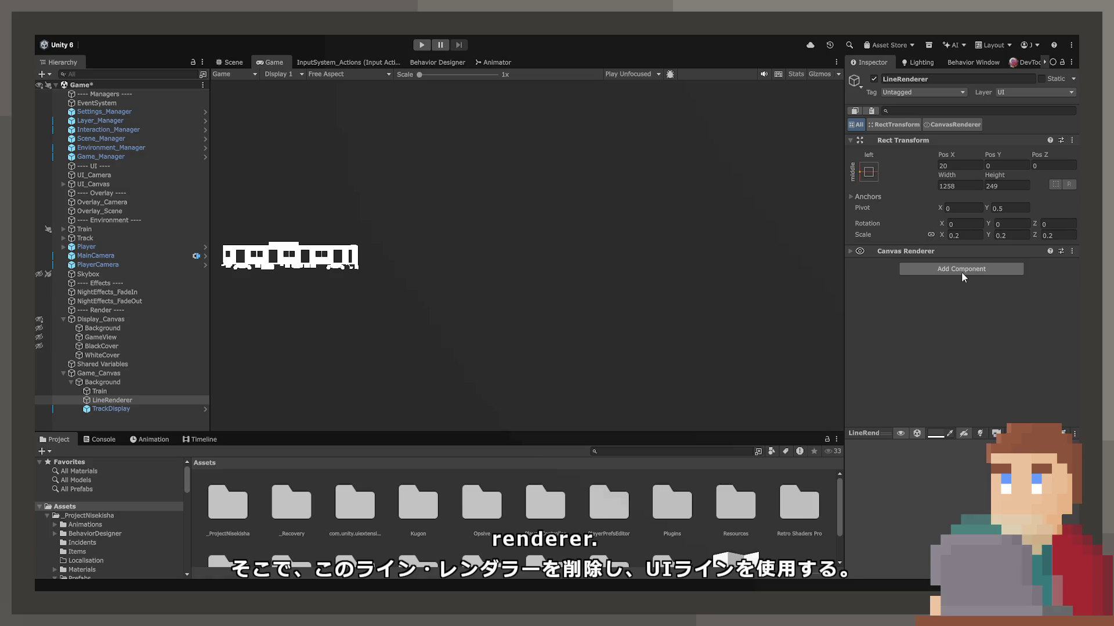
Expand the Points list of the added UILineRenderer component.
{"action": "scroll", "coordinate": [980, 303], "scroll_direction": "down", "scroll_amount": 3}
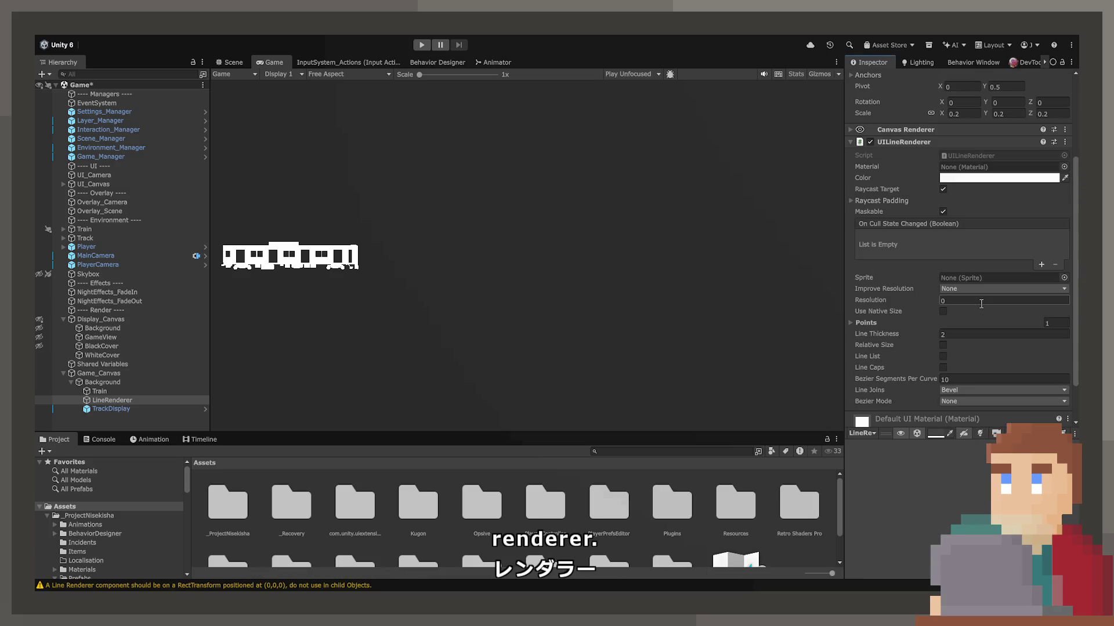
{"action": "scroll", "coordinate": [942, 279], "scroll_direction": "down", "scroll_amount": 2}
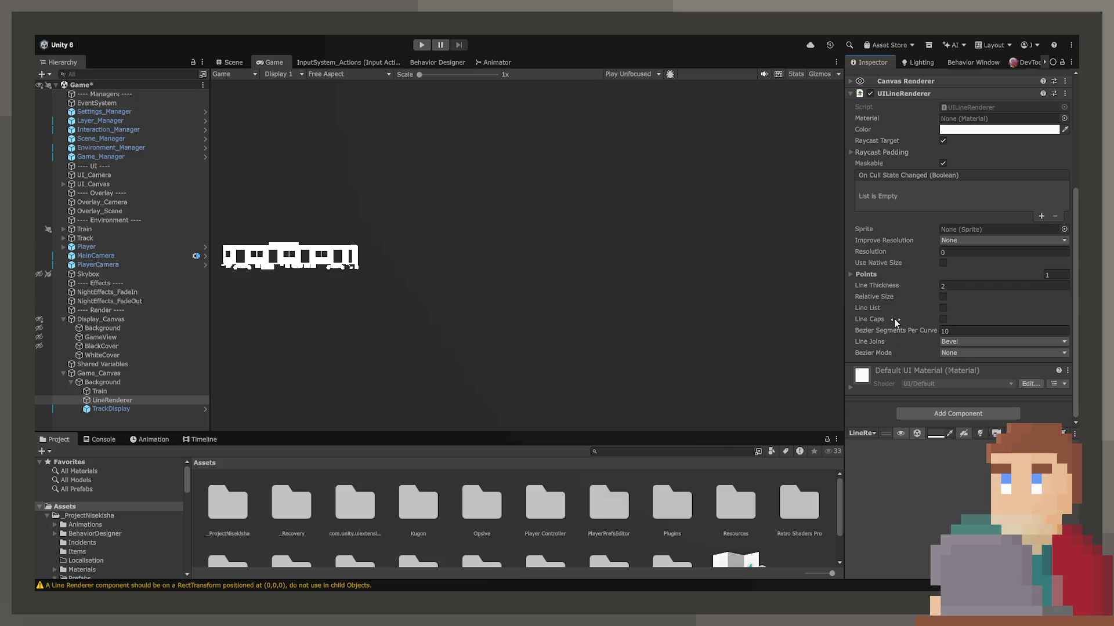
{"action": "left_click", "coordinate": [866, 275]}
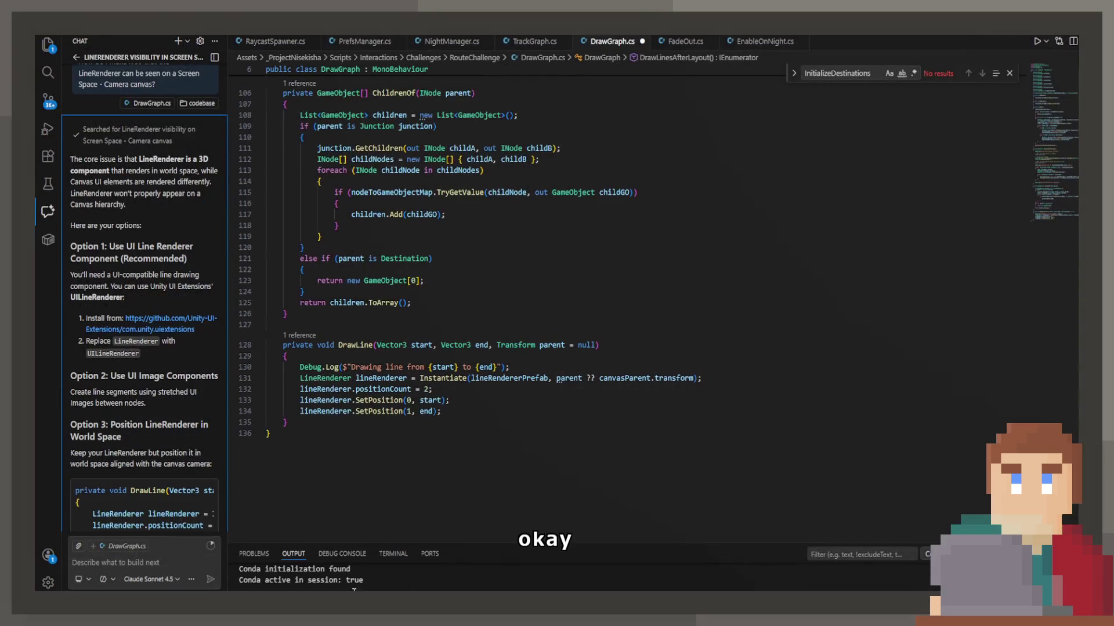
Ask Copilot chat to update DrawGraph.cs to use UILineRenderer from Unity UI Extensions.
{"action": "left_click", "coordinate": [161, 562]}
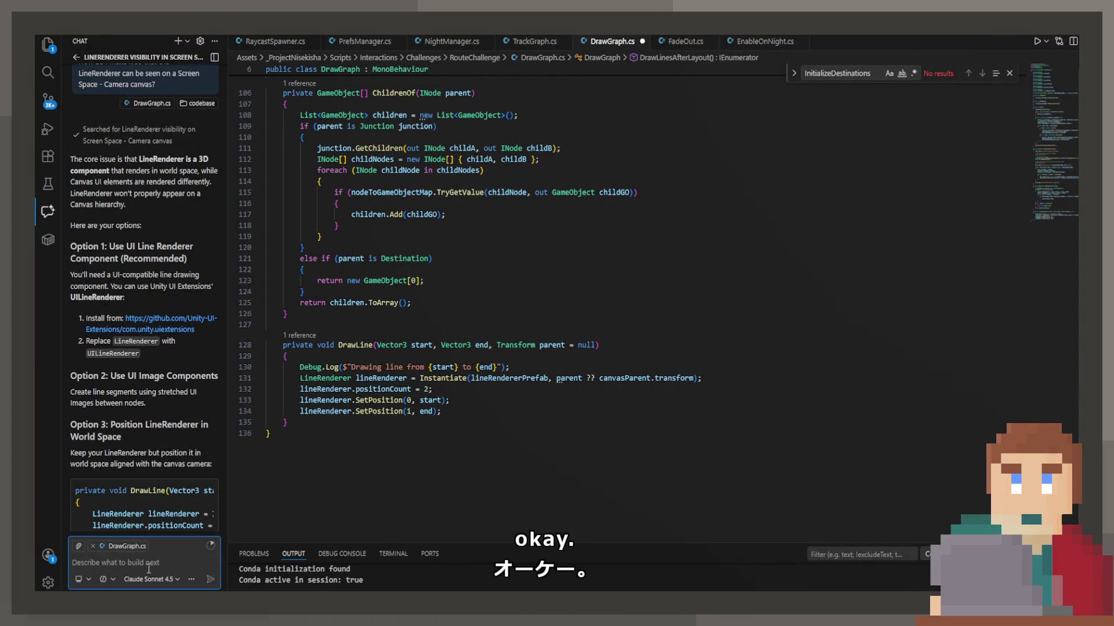
{"action": "type", "text": "Can you update this to use the UILineRenderer from the Unity UI E"}
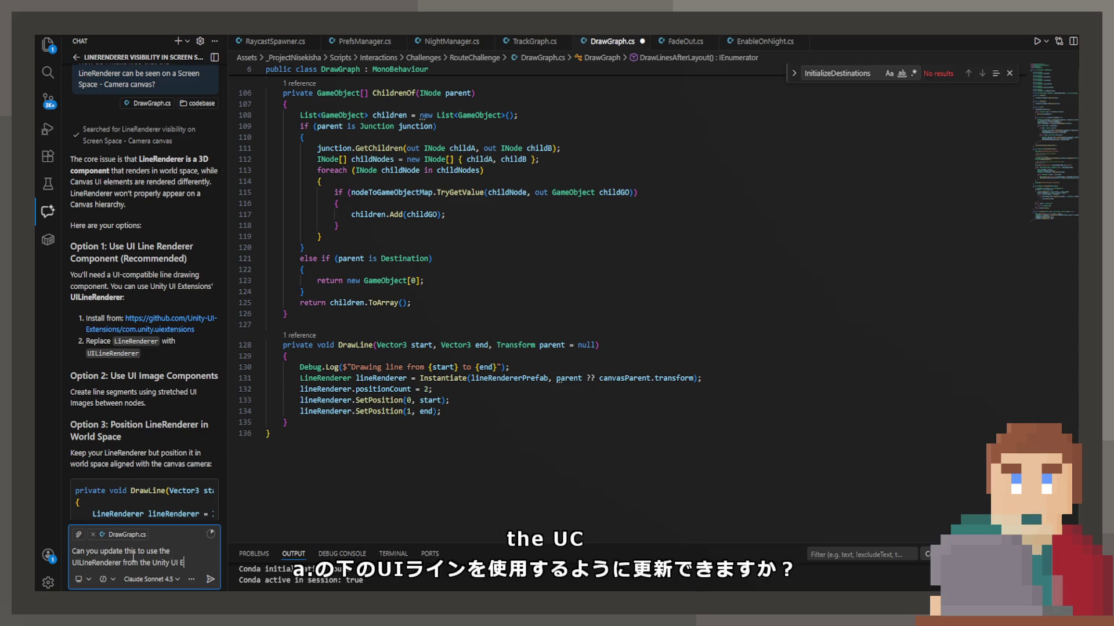
{"action": "type", "text": "xte"}
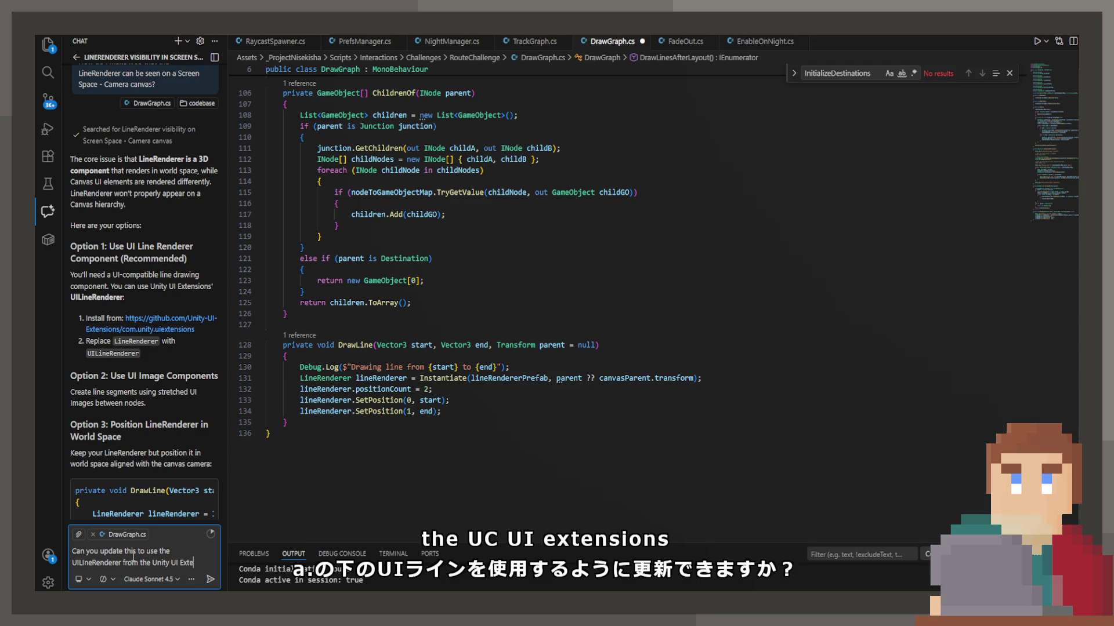
{"action": "type", "text": "nsions"}
{"action": "key", "text": "Return"}
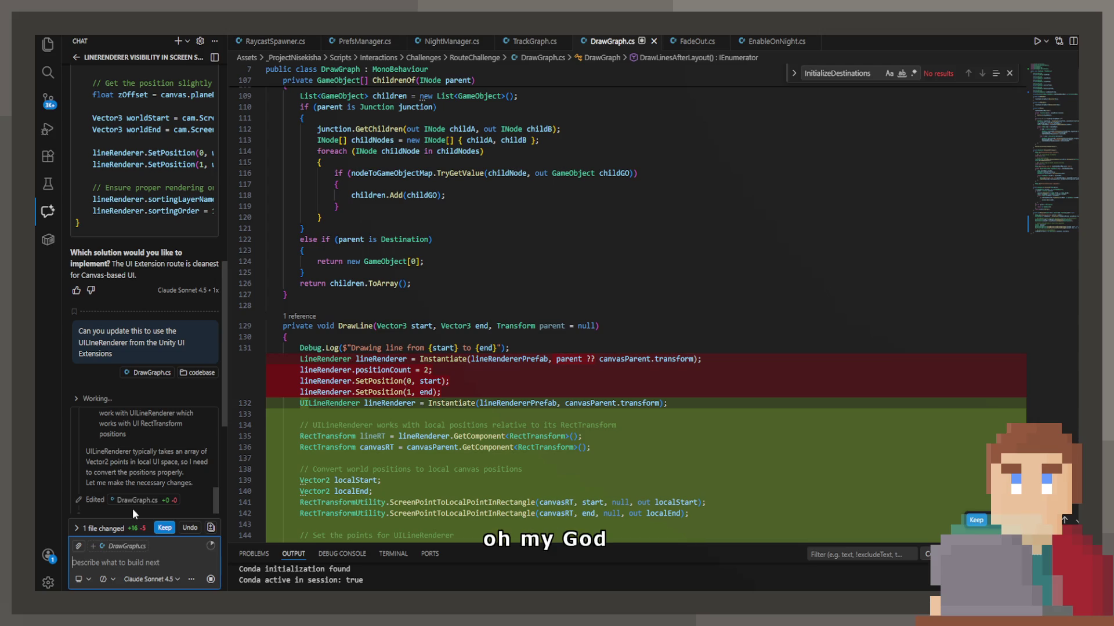
Keep the assistant's UILineRenderer rewrite of DrawLine and review the lineRT warning.
{"action": "scroll", "coordinate": [447, 402], "scroll_direction": "down", "scroll_amount": 3}
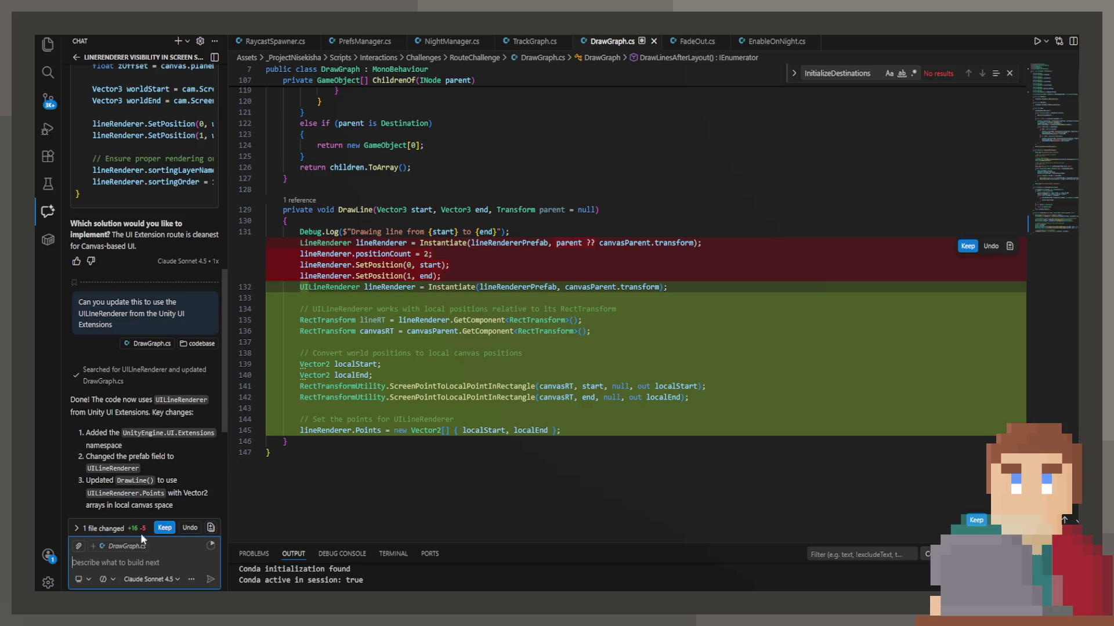
{"action": "left_click", "coordinate": [164, 528]}
{"action": "left_click", "coordinate": [400, 320]}
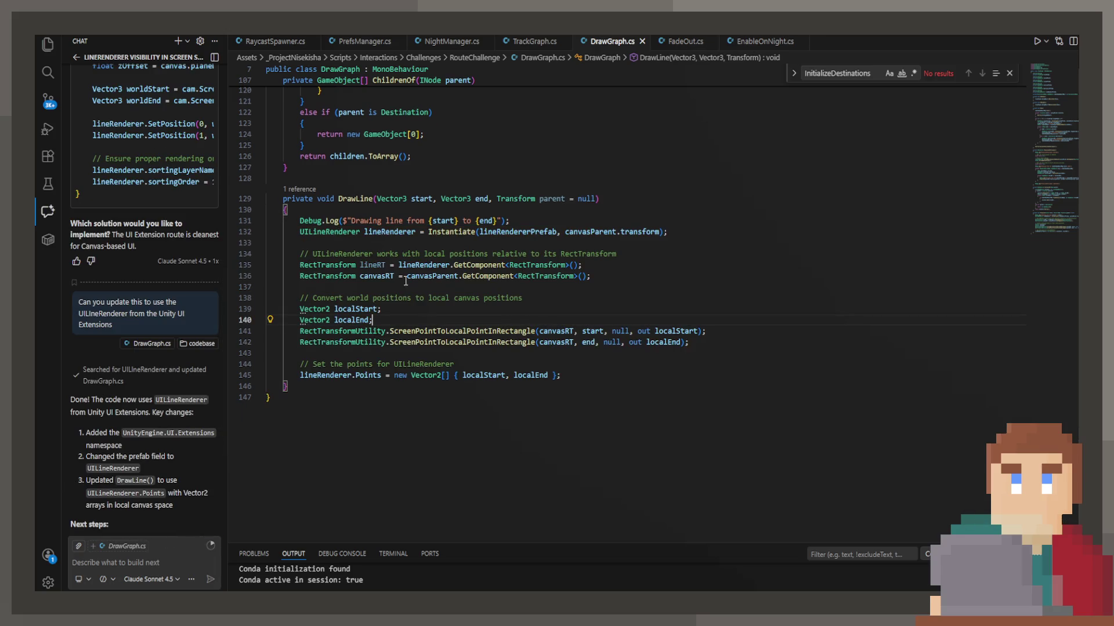
{"action": "double_click", "coordinate": [377, 277]}
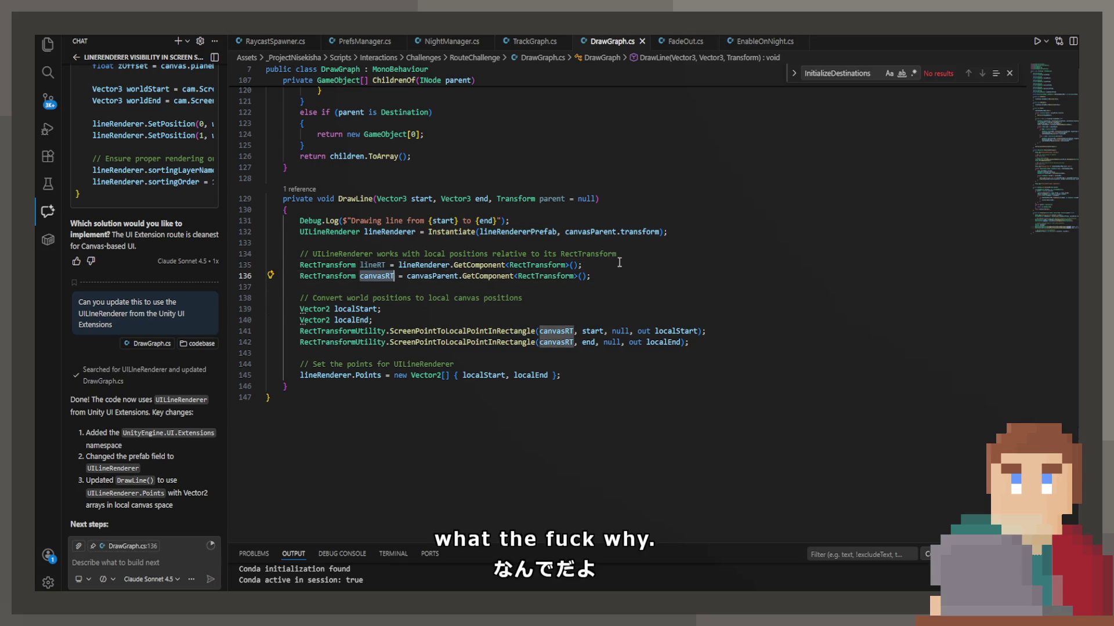
Delete the unused lineRT line, its comment and the leftover blank line.
{"action": "double_click", "coordinate": [519, 331]}
{"action": "left_click_drag", "start_coordinate": [581, 264], "coordinate": [192, 253]}
{"action": "key", "text": "BackSpace"}
{"action": "key", "text": "BackSpace"}
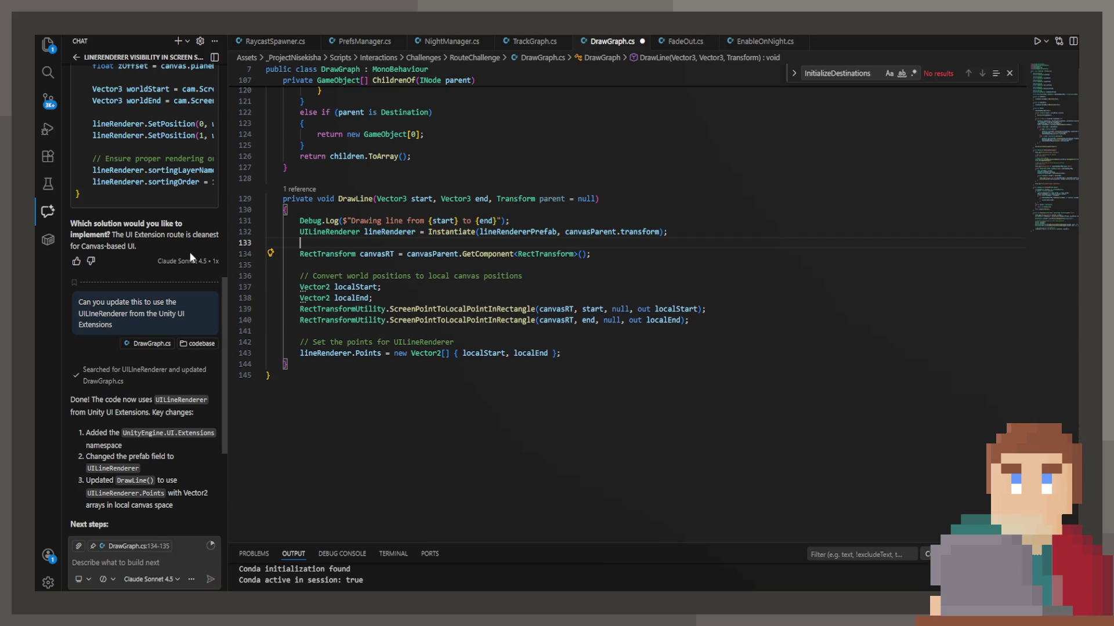
{"action": "key", "text": "BackSpace"}
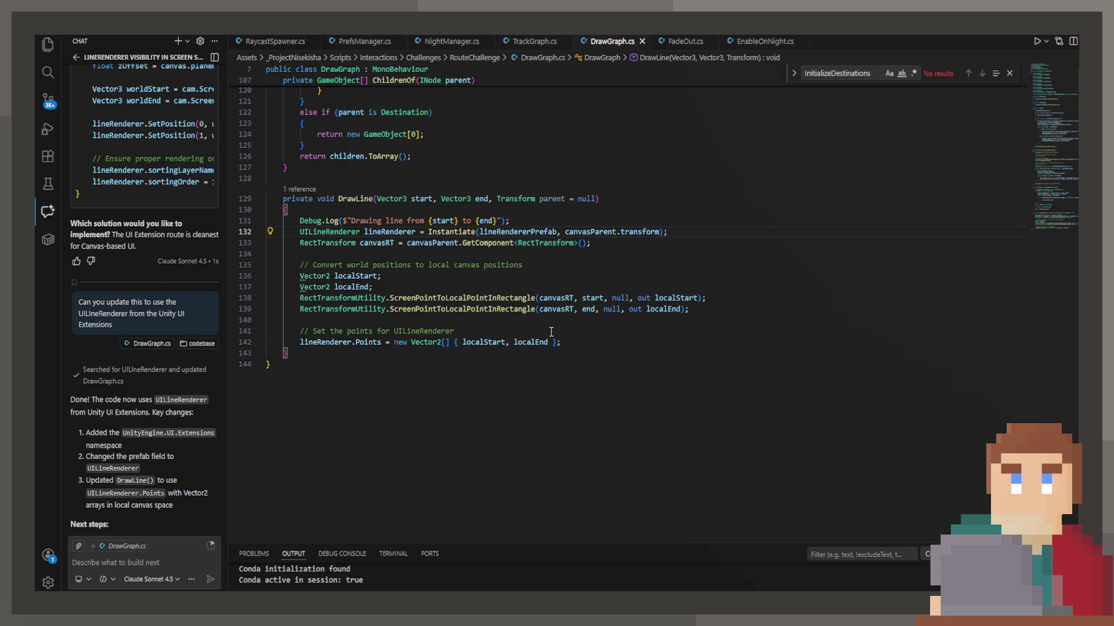
{"action": "left_click", "coordinate": [506, 220]}
{"action": "key", "text": "alt+Tab"}
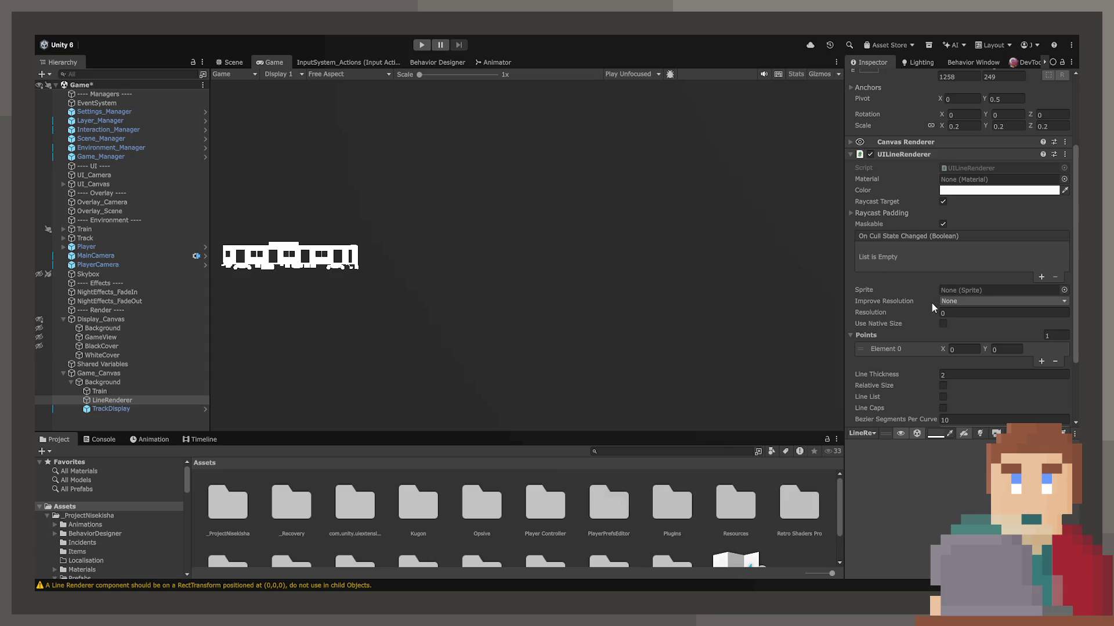
Run the game and inspect Junction_3's TopLight and BottomLight in the Scene view.
{"action": "left_click", "coordinate": [421, 47]}
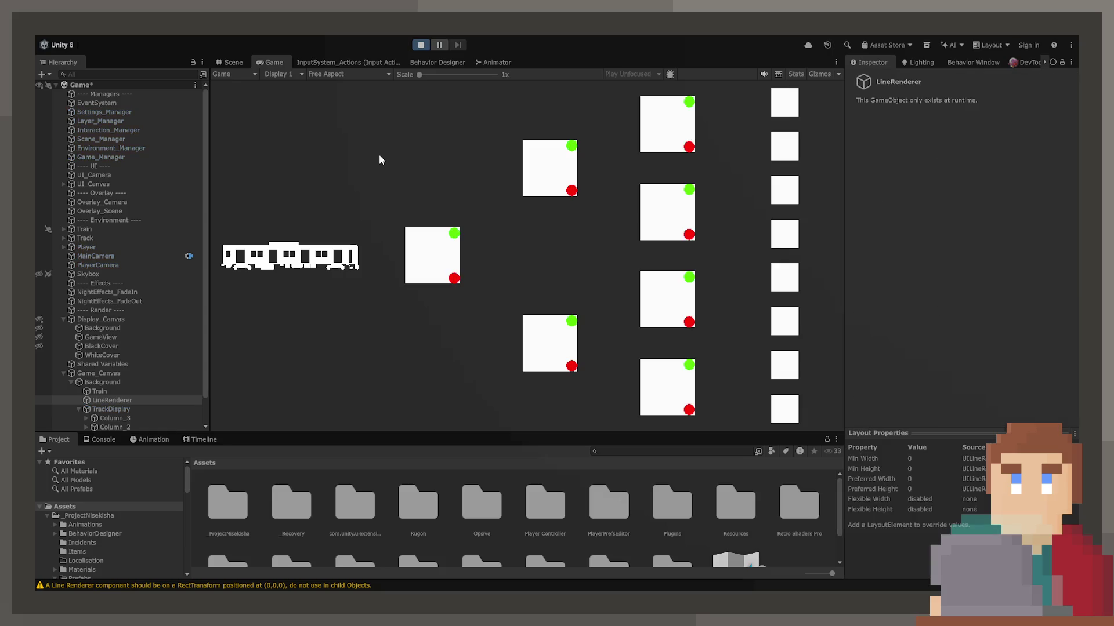
{"action": "left_click", "coordinate": [227, 61]}
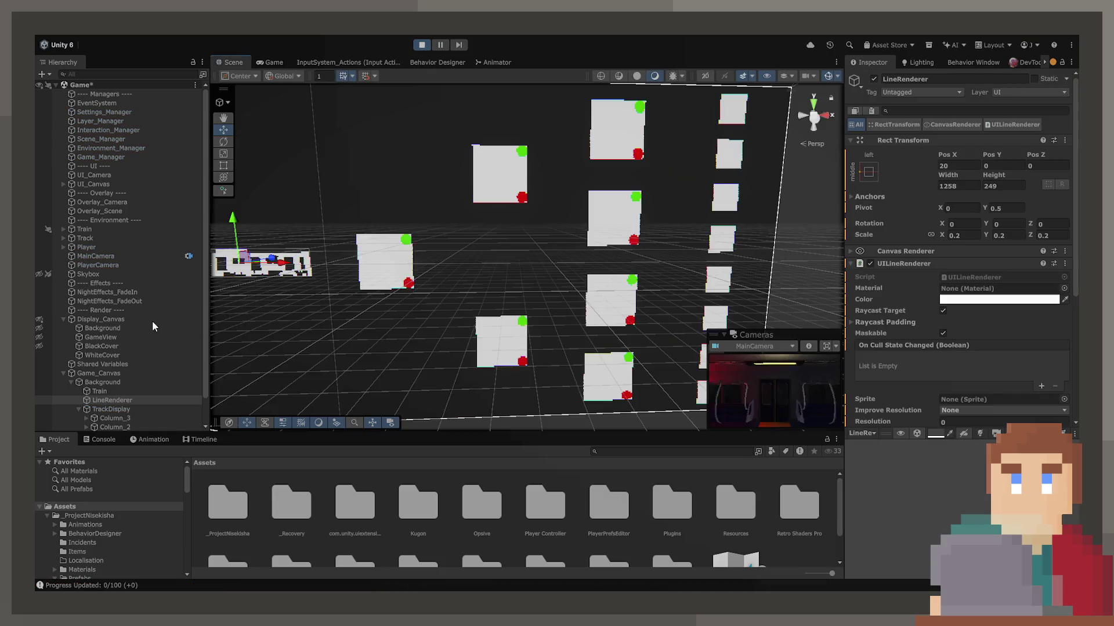
{"action": "scroll", "coordinate": [113, 414], "scroll_direction": "down", "scroll_amount": 1}
{"action": "left_click", "coordinate": [120, 396]}
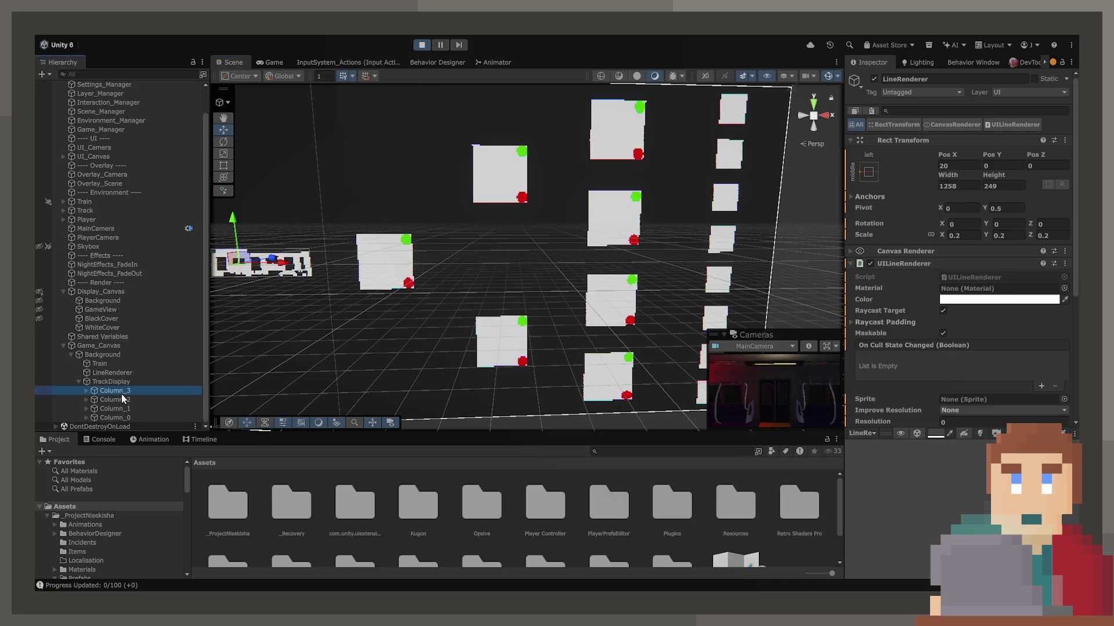
{"action": "key", "text": "Right"}
{"action": "key", "text": "Down"}
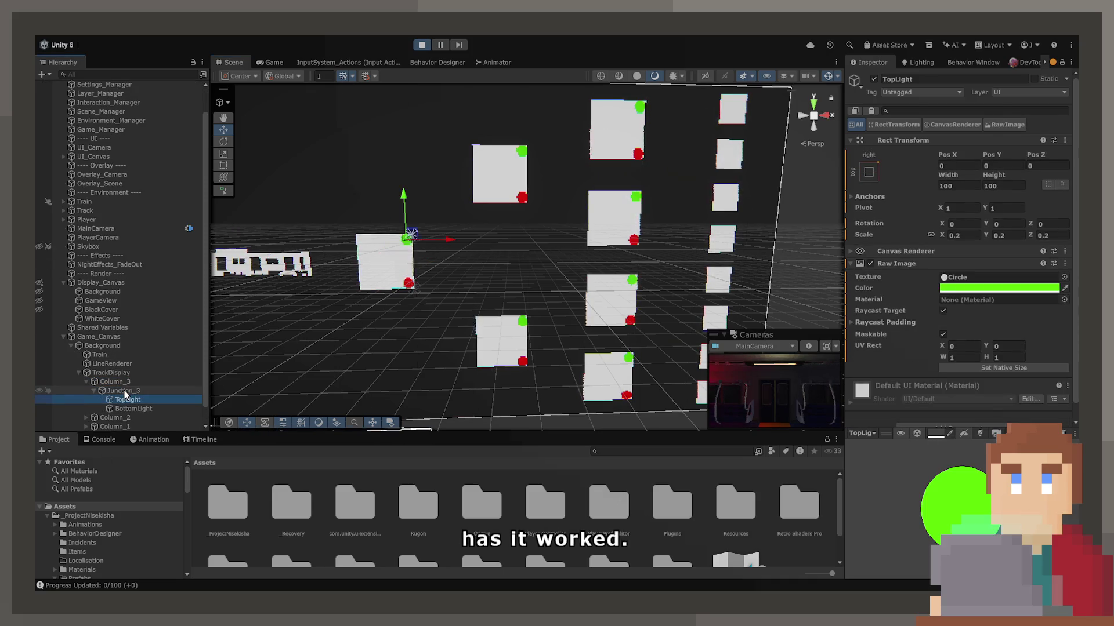
{"action": "key", "text": "Down"}
{"action": "key", "text": "Up"}
{"action": "key", "text": "Down"}
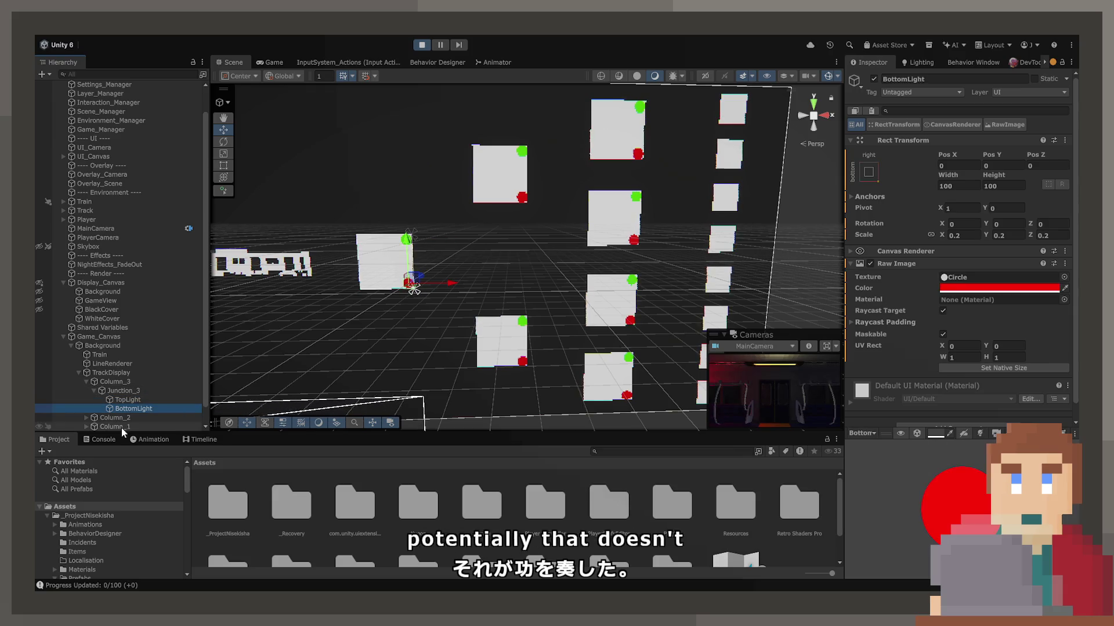
Read the Console's Line Renderer RectTransform warning, stop the game, and locate DrawLine.
{"action": "left_click", "coordinate": [110, 442]}
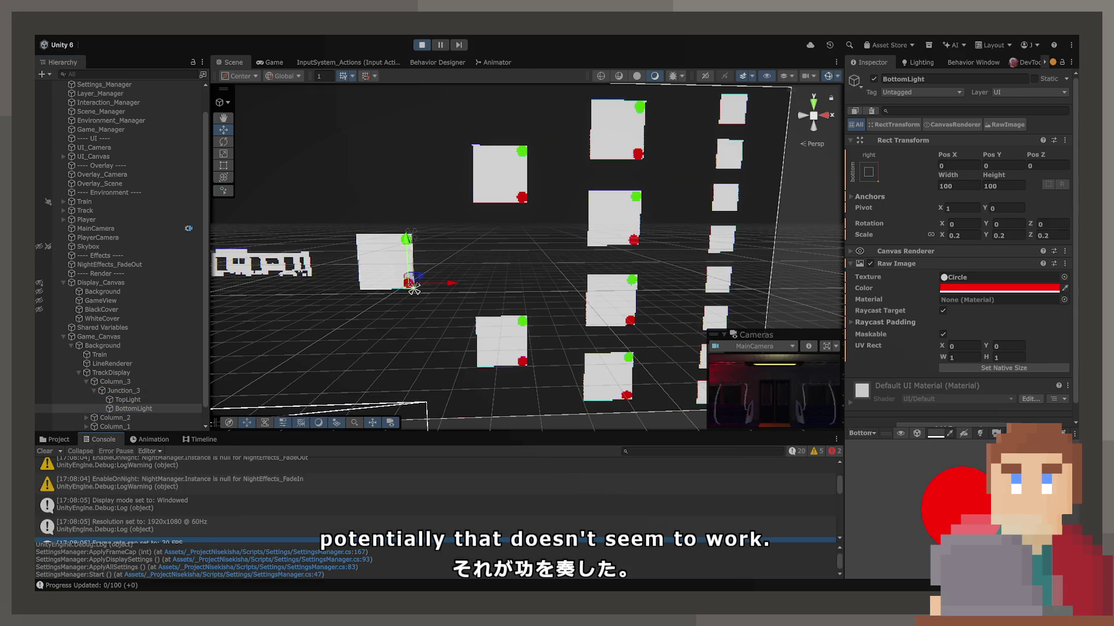
{"action": "key", "text": "ctrl+p"}
{"action": "key", "text": "alt+Tab"}
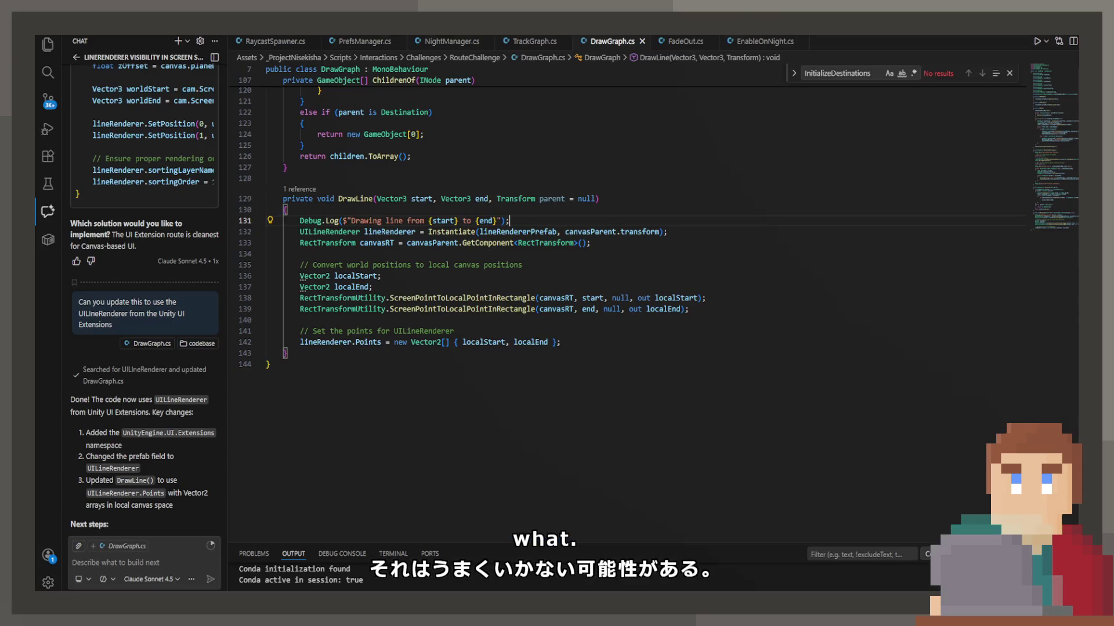
{"action": "double_click", "coordinate": [355, 257]}
{"action": "key", "text": "alt+Tab"}
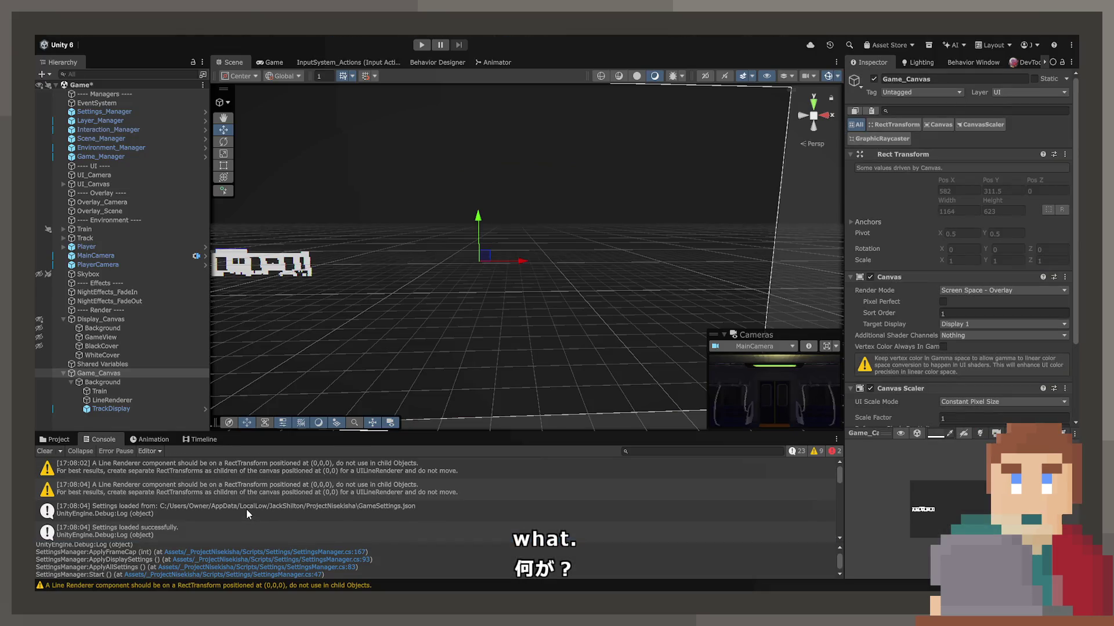
Read the stack traces of the Drawing line, Junction_3 and 15-node log entries.
{"action": "scroll", "coordinate": [246, 506], "scroll_direction": "up", "scroll_amount": 3}
{"action": "left_click", "coordinate": [246, 511]}
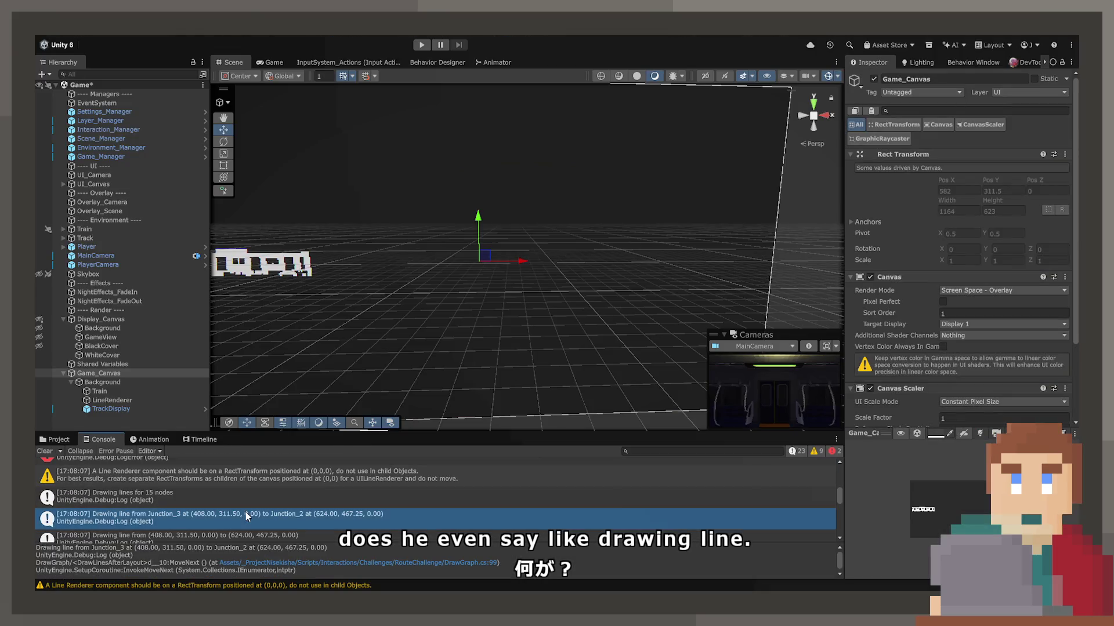
{"action": "scroll", "coordinate": [245, 510], "scroll_direction": "down", "scroll_amount": 1}
{"action": "left_click", "coordinate": [241, 500]}
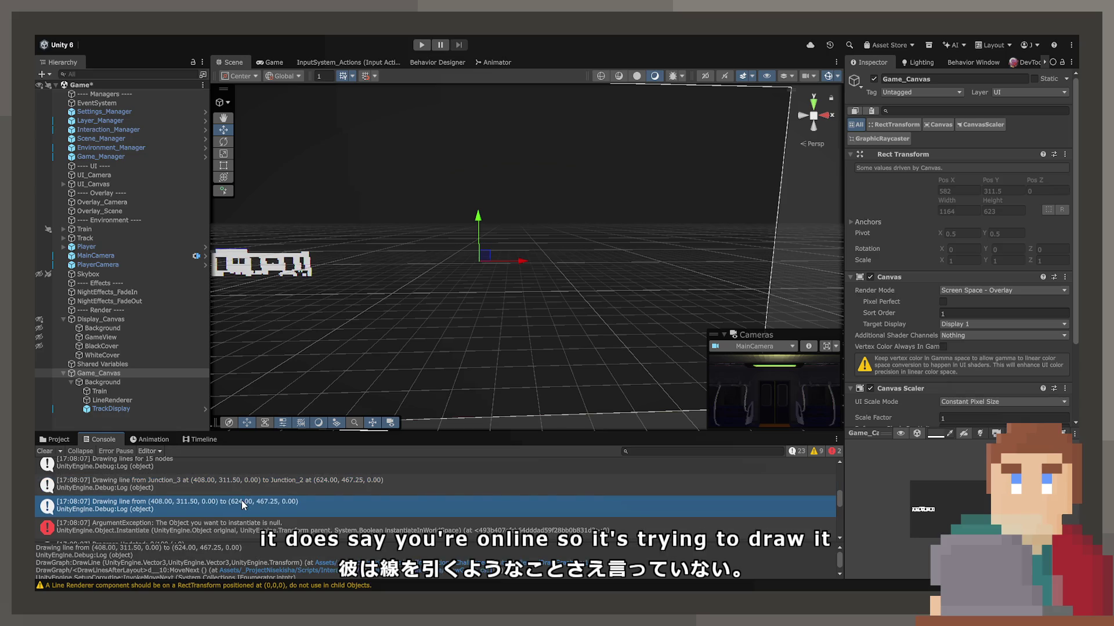
{"action": "key", "text": "Up"}
{"action": "scroll", "coordinate": [241, 500], "scroll_direction": "up", "scroll_amount": 3}
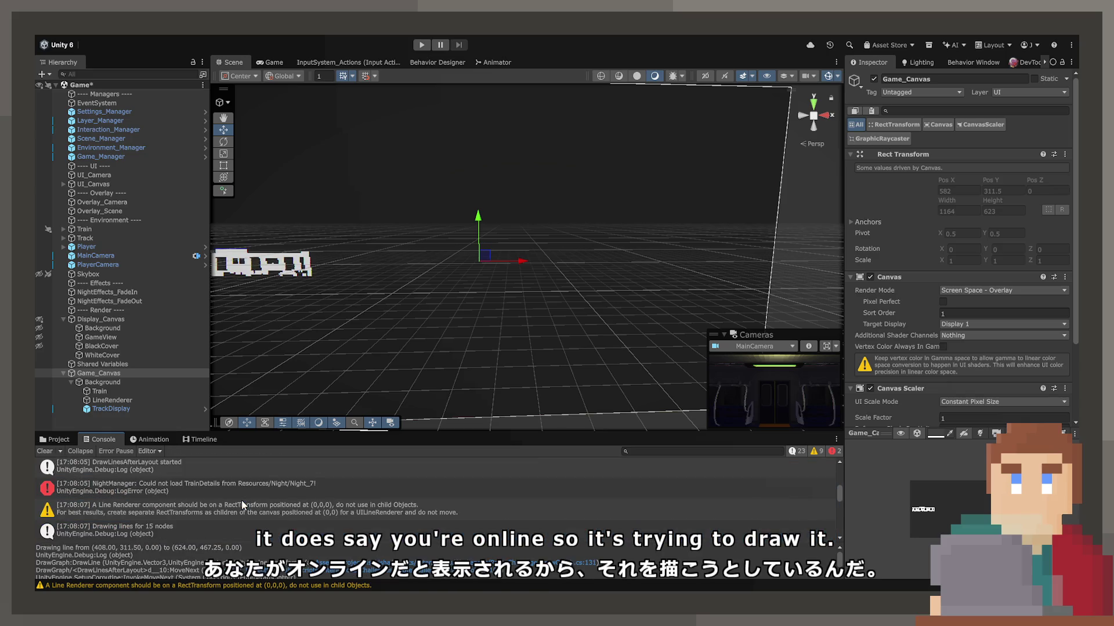
{"action": "left_click", "coordinate": [233, 509]}
{"action": "key", "text": "Up"}
{"action": "key", "text": "Down"}
{"action": "left_click", "coordinate": [213, 500]}
{"action": "scroll", "coordinate": [213, 500], "scroll_direction": "up", "scroll_amount": 1}
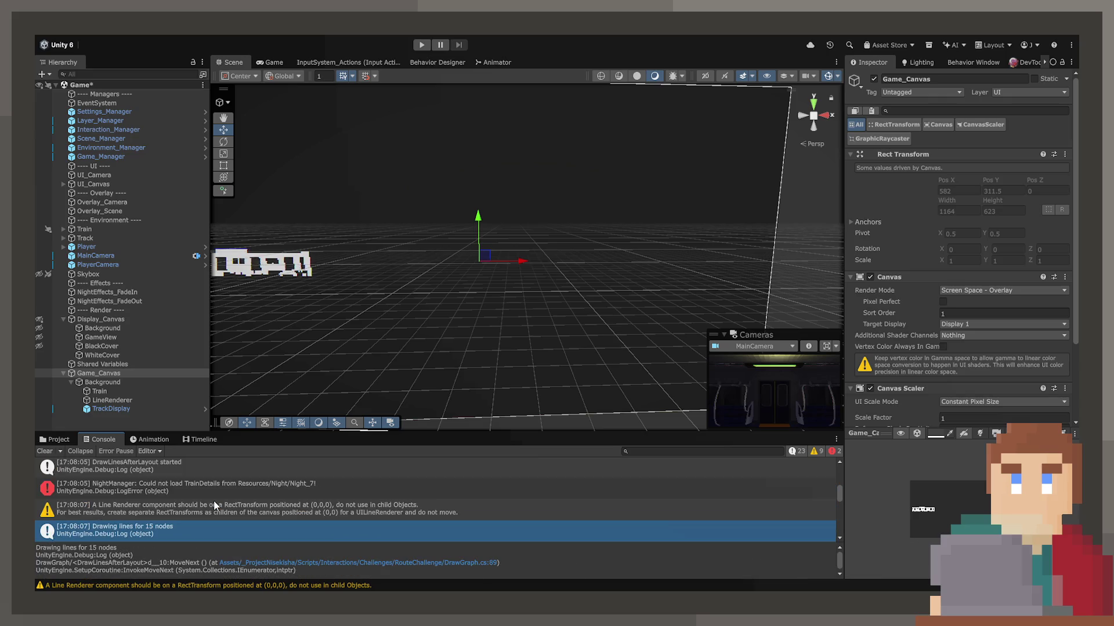
{"action": "scroll", "coordinate": [215, 493], "scroll_direction": "up", "scroll_amount": 3}
{"action": "scroll", "coordinate": [215, 493], "scroll_direction": "down", "scroll_amount": 3}
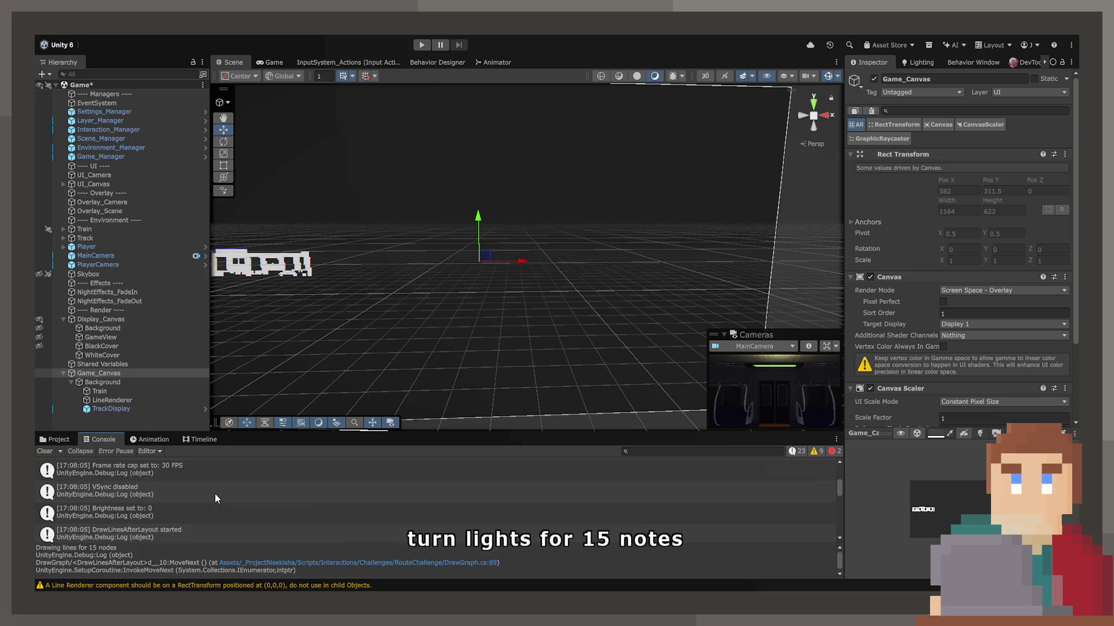
{"action": "scroll", "coordinate": [215, 493], "scroll_direction": "up", "scroll_amount": 2}
{"action": "scroll", "coordinate": [215, 493], "scroll_direction": "down", "scroll_amount": 2}
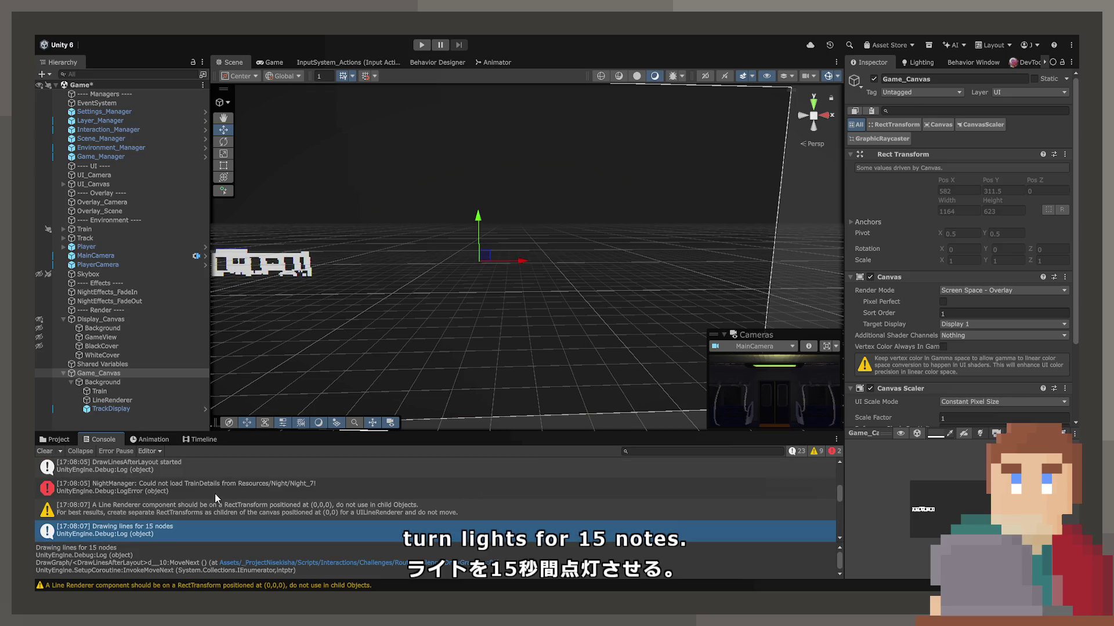
Trace the null-object ArgumentException to DrawGraph.cs, then select TrackDisplay to view Draw Graph.
{"action": "left_click", "coordinate": [201, 513]}
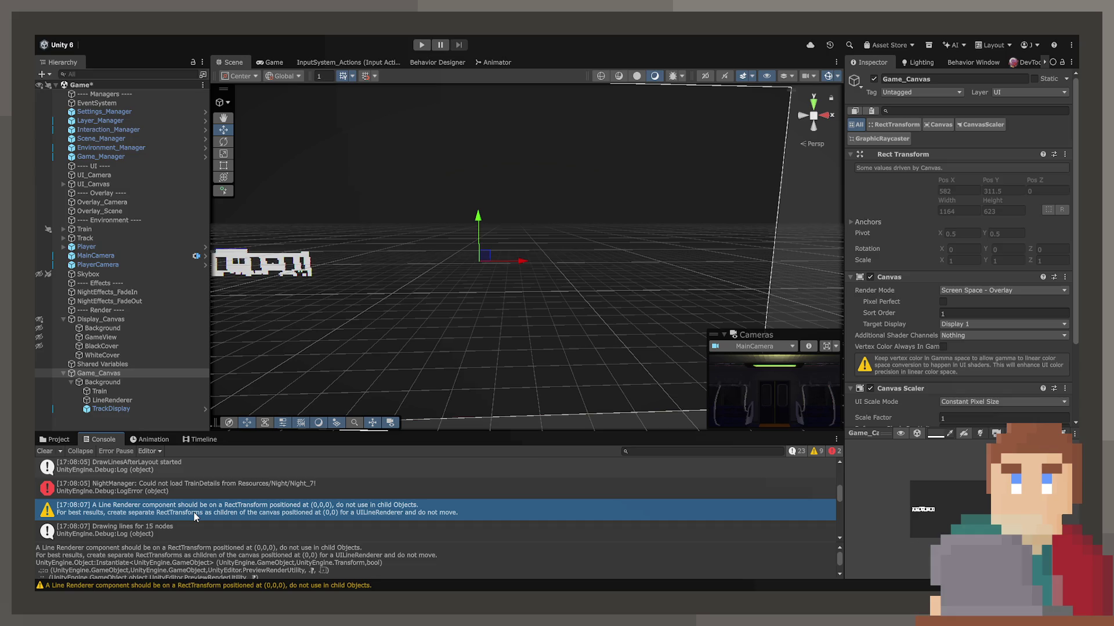
{"action": "key", "text": "Down"}
{"action": "key", "text": "Down"}
{"action": "key", "text": "Down"}
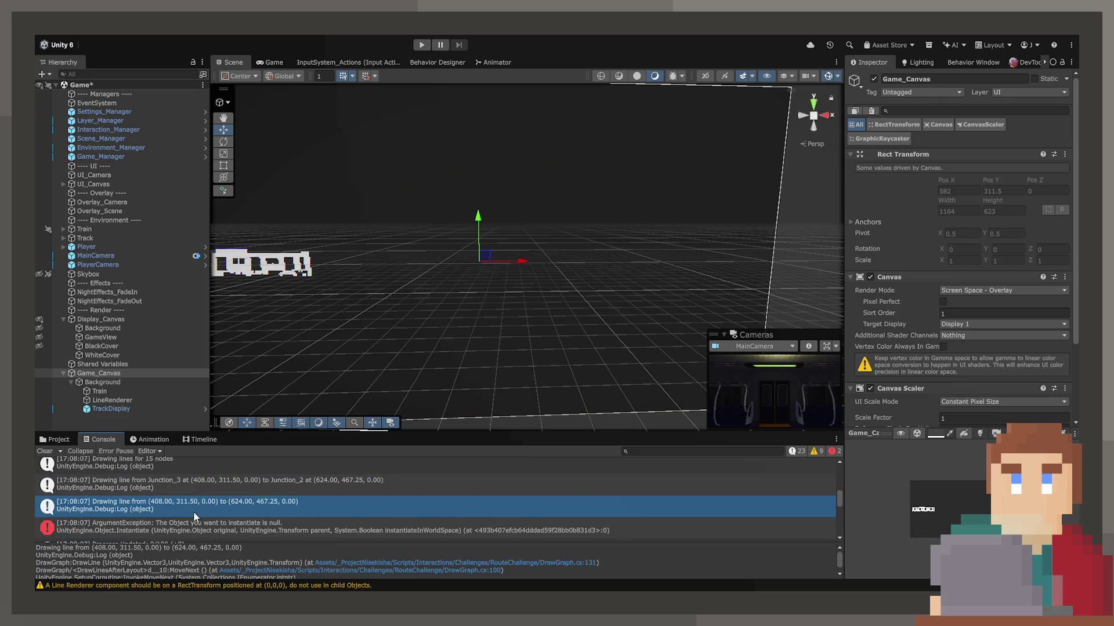
{"action": "key", "text": "Down"}
{"action": "double_click", "coordinate": [191, 493]}
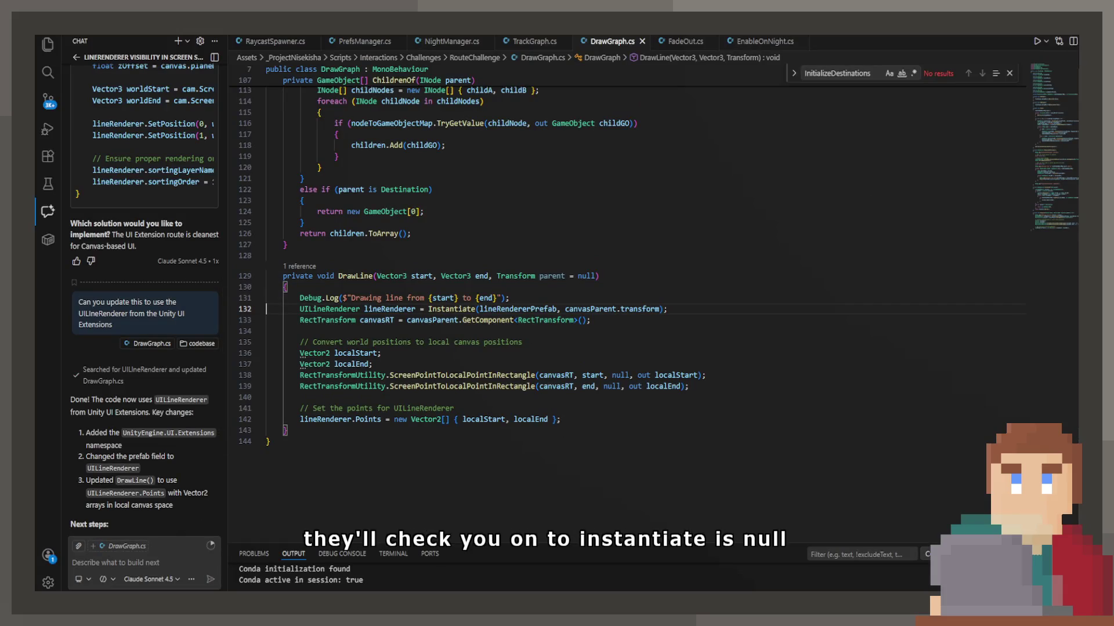
{"action": "key", "text": "alt+Tab"}
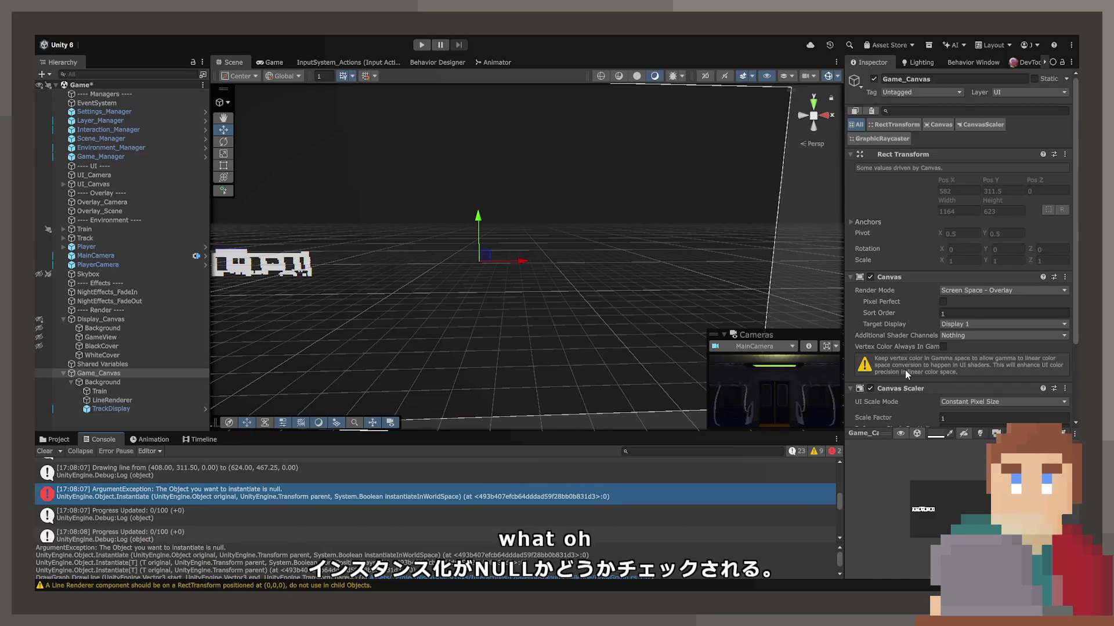
{"action": "scroll", "coordinate": [957, 348], "scroll_direction": "down", "scroll_amount": 3}
{"action": "left_click", "coordinate": [131, 409]}
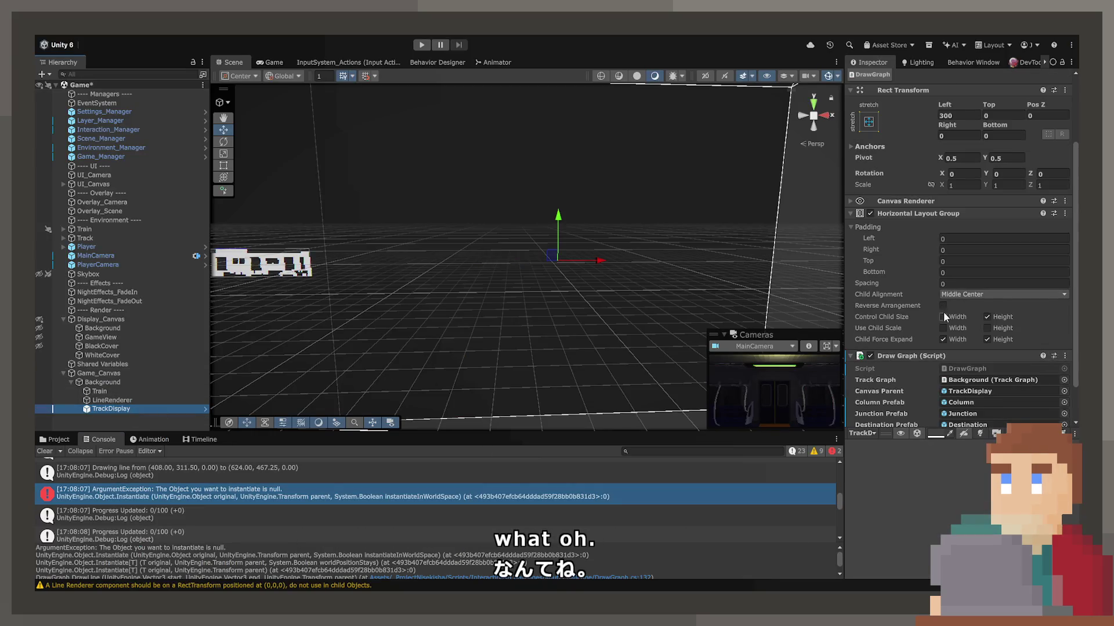
Assign LineRenderer as Draw Graph's Line Renderer Prefab and start Play mode.
{"action": "scroll", "coordinate": [957, 330], "scroll_direction": "down", "scroll_amount": 2}
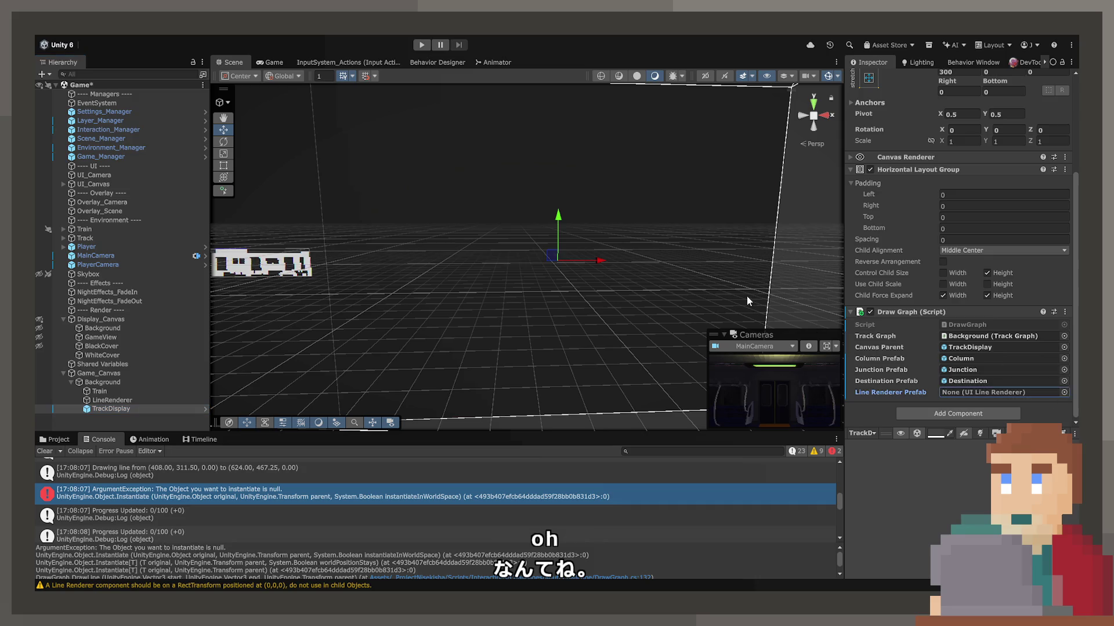
{"action": "left_click_drag", "start_coordinate": [112, 400], "coordinate": [1004, 392]}
{"action": "left_click", "coordinate": [422, 44]}
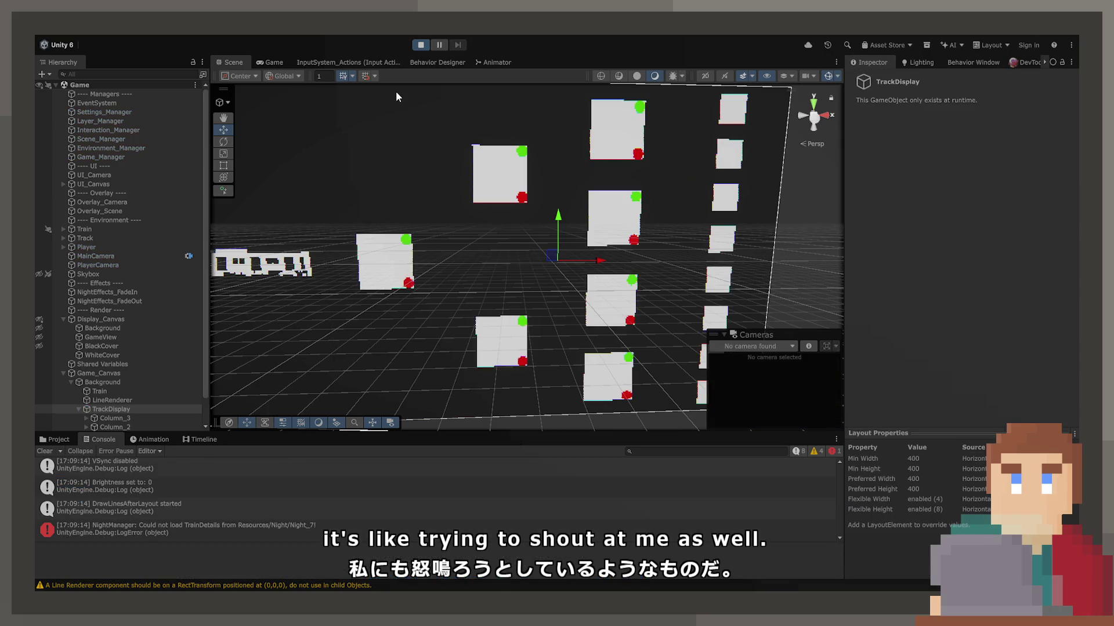
Inspect the drawn track graph in Scene and Game views and a LineRenderer(Clone).
{"action": "scroll", "coordinate": [322, 503], "scroll_direction": "up", "scroll_amount": 3}
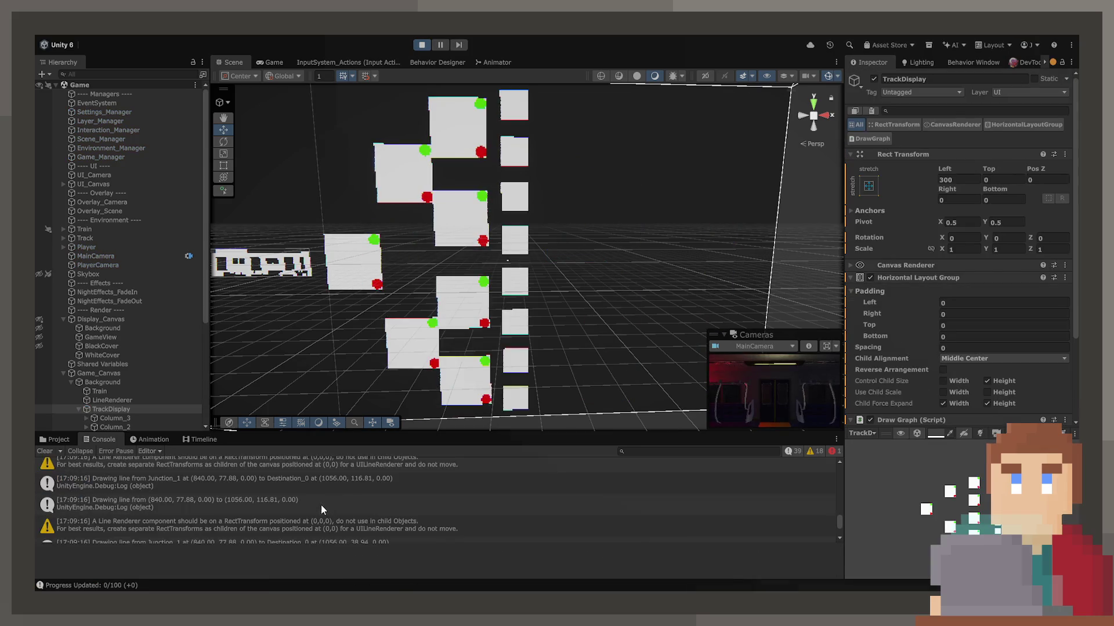
{"action": "scroll", "coordinate": [311, 506], "scroll_direction": "up", "scroll_amount": 5}
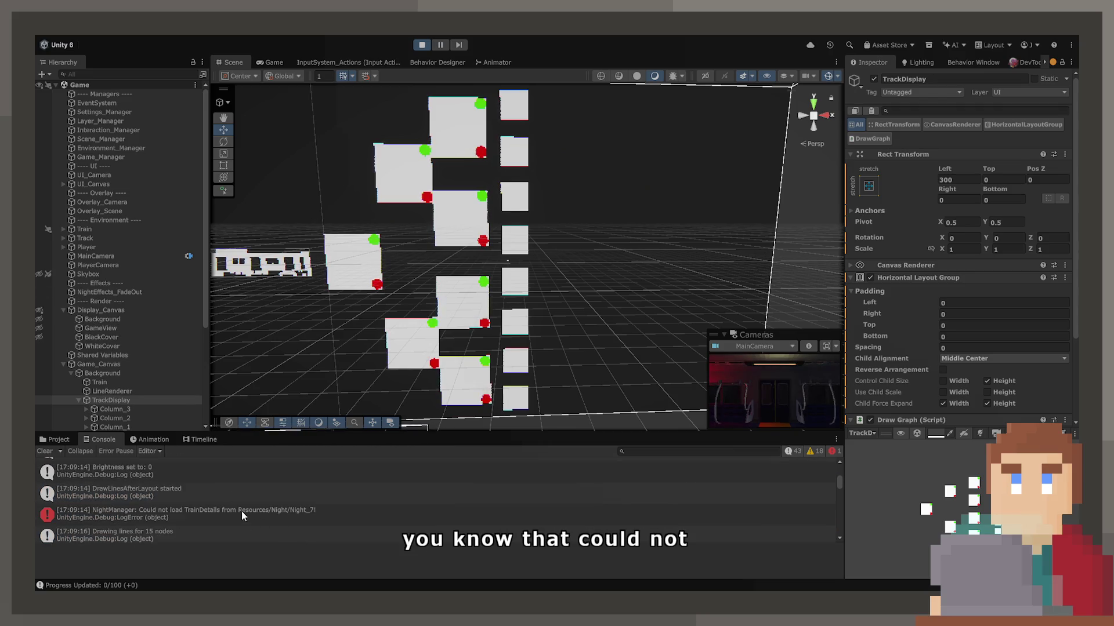
{"action": "key", "text": "q"}
{"action": "mouse_move", "coordinate": [552, 306]}
{"action": "left_mouse_down"}
{"action": "mouse_move", "coordinate": [616, 217]}
{"action": "mouse_move", "coordinate": [609, 204]}
{"action": "mouse_move", "coordinate": [614, 231]}
{"action": "left_mouse_up"}
{"action": "left_click", "coordinate": [274, 62]}
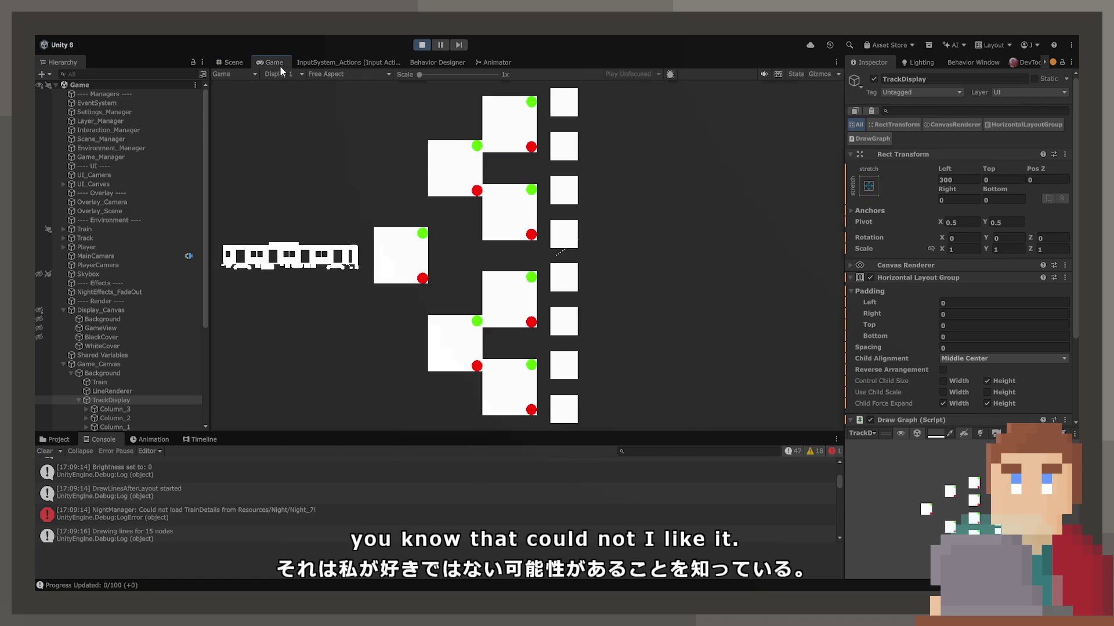
{"action": "left_click", "coordinate": [92, 400]}
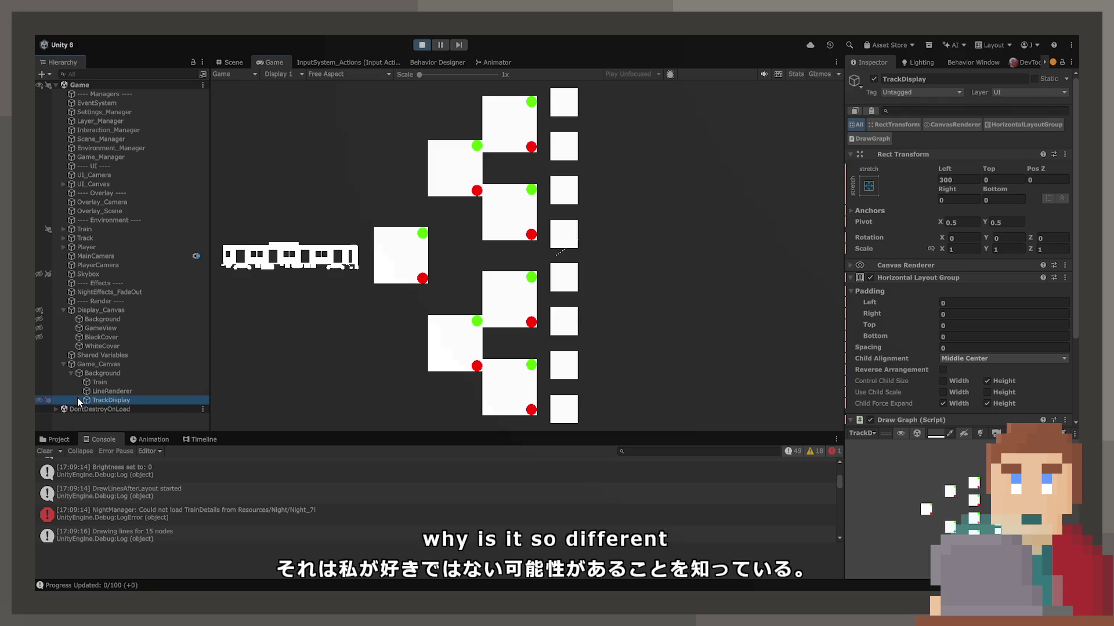
{"action": "scroll", "coordinate": [90, 410], "scroll_direction": "down", "scroll_amount": 5}
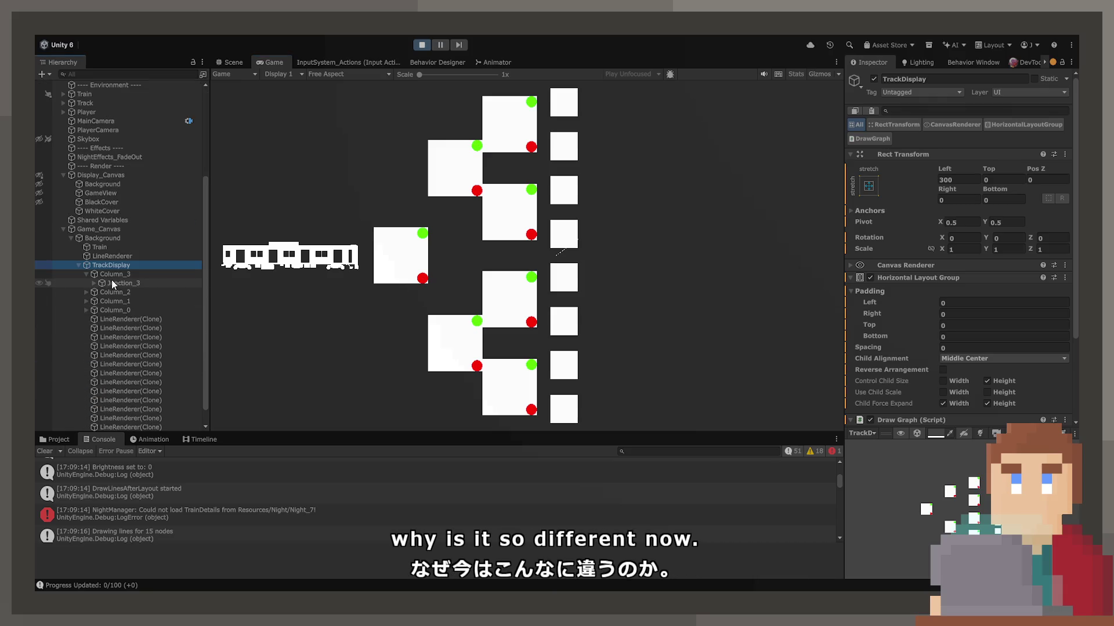
{"action": "key", "text": "Down"}
{"action": "left_click", "coordinate": [119, 317]}
{"action": "key", "text": "Down"}
{"action": "key", "text": "Down"}
{"action": "key", "text": "Down"}
{"action": "key", "text": "Down"}
{"action": "key", "text": "Down"}
{"action": "key", "text": "Down"}
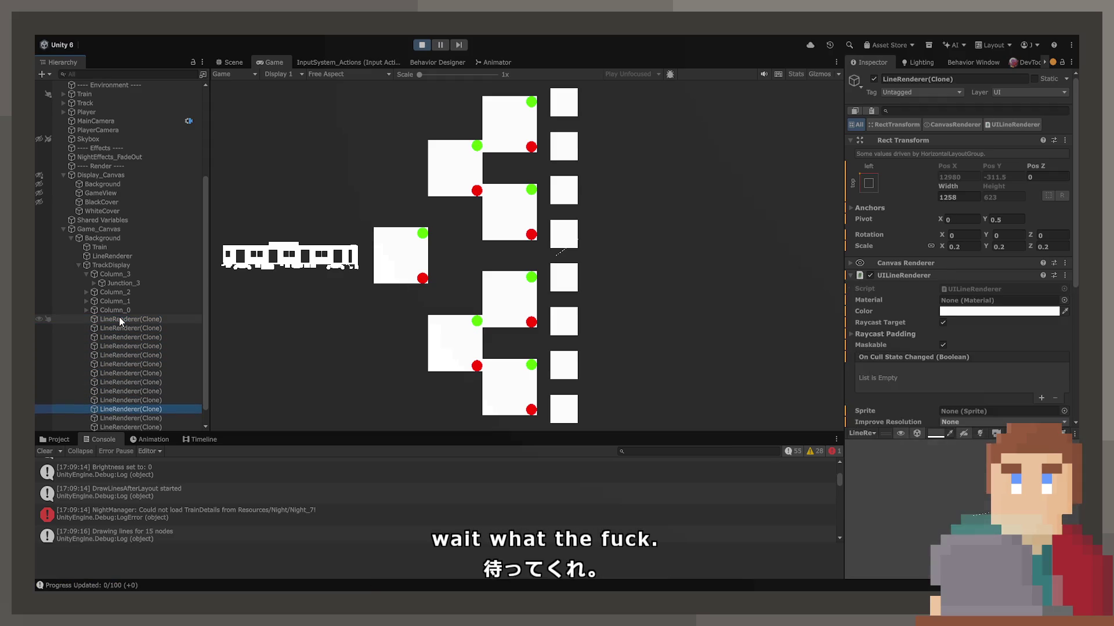
{"action": "key", "text": "Up"}
{"action": "key", "text": "Up"}
{"action": "key", "text": "Up"}
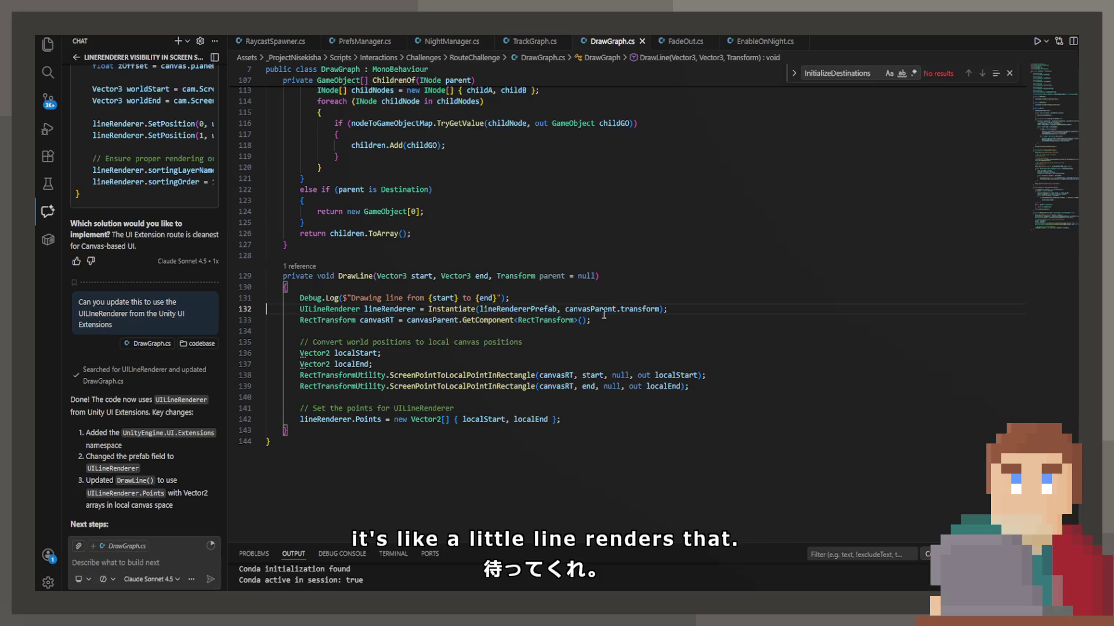
{"action": "left_click", "coordinate": [593, 309]}
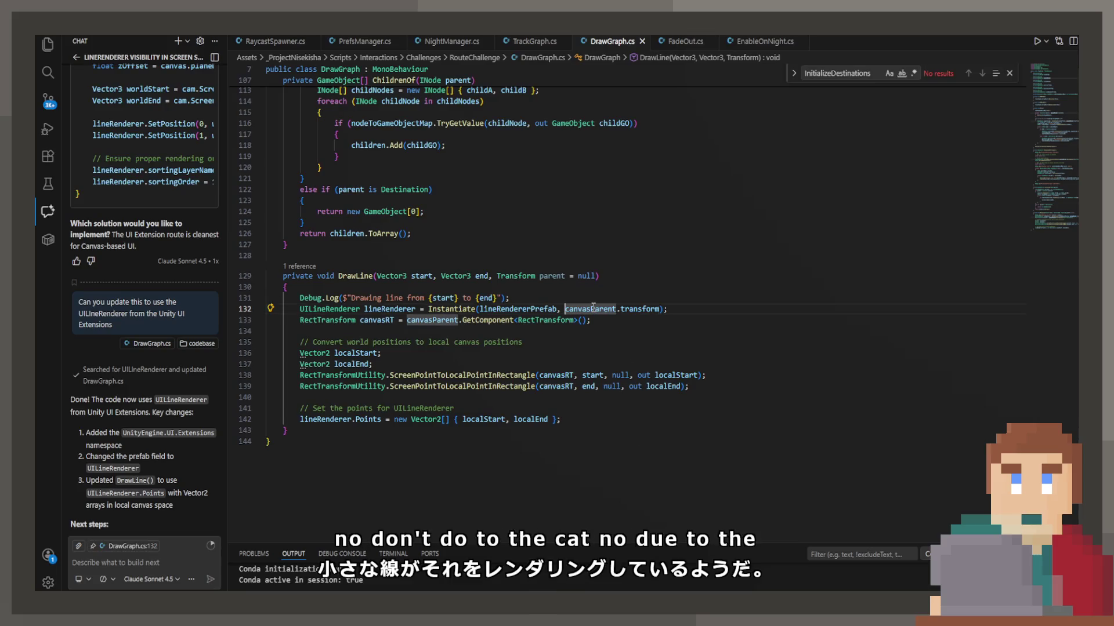
Add a 'parent ??' fallback to the Instantiate call, save, and test-run in Unity.
{"action": "key", "text": "ctrl+Left"}
{"action": "type", "text": "parent ??"}
{"action": "key", "text": "ctrl+s"}
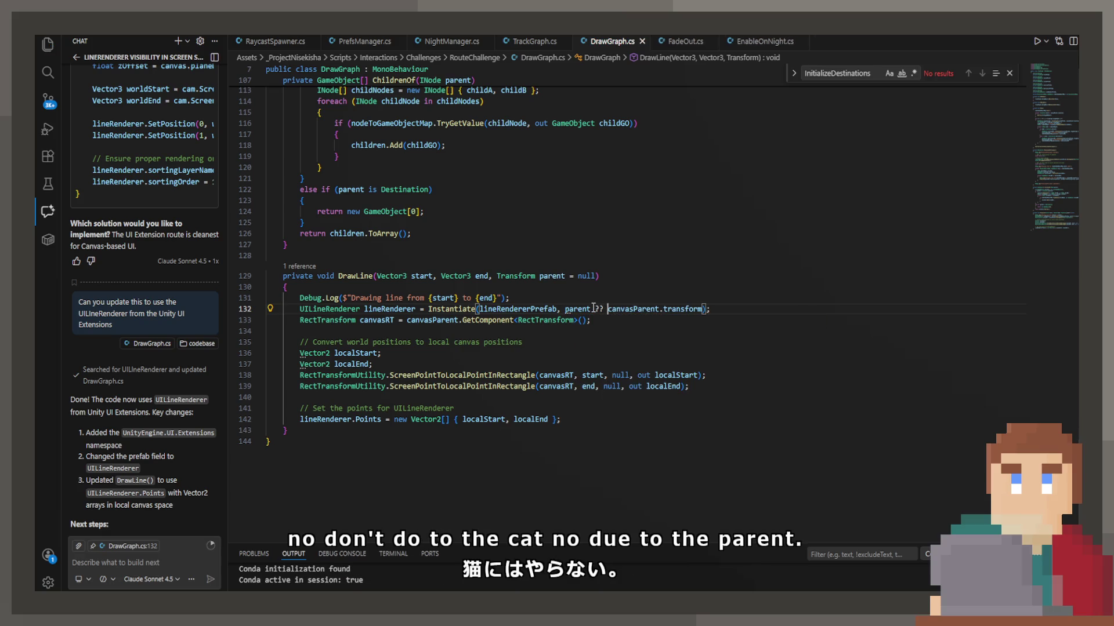
{"action": "key", "text": "alt+Tab"}
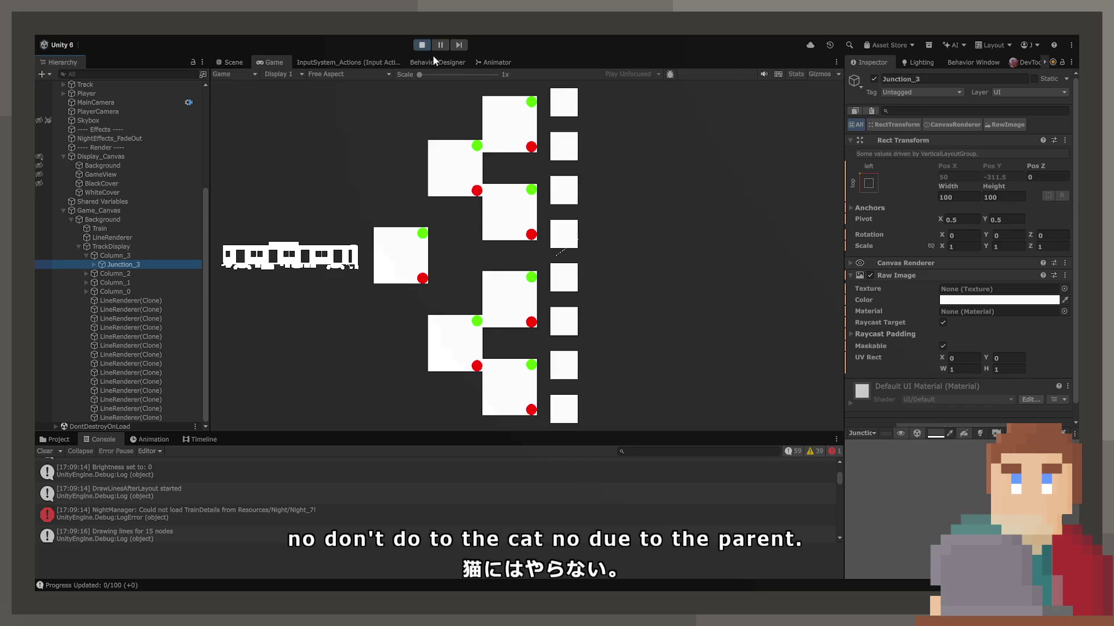
{"action": "left_click", "coordinate": [421, 47]}
{"action": "left_click", "coordinate": [418, 46]}
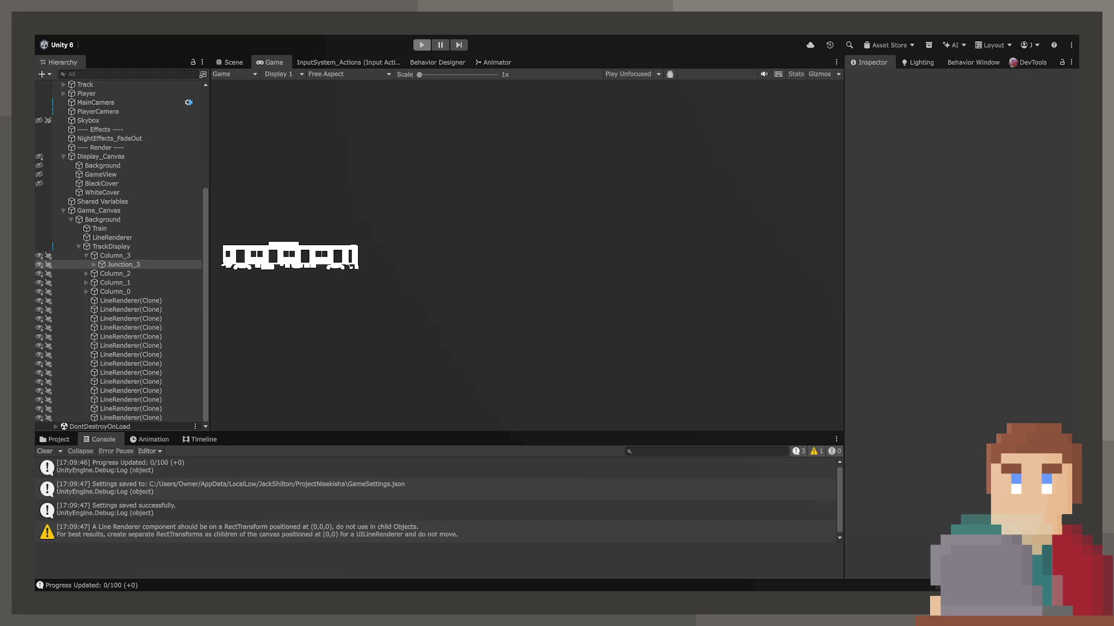
Make parent required by deleting its null default and the canvasParent fallback, then save.
{"action": "key", "text": "alt+Tab"}
{"action": "double_click", "coordinate": [586, 276]}
{"action": "key", "text": "BackSpace"}
{"action": "key", "text": "BackSpace"}
{"action": "key", "text": "BackSpace"}
{"action": "left_click_drag", "start_coordinate": [595, 309], "coordinate": [704, 309]}
{"action": "key", "text": "BackSpace"}
{"action": "key", "text": "ctrl+s"}
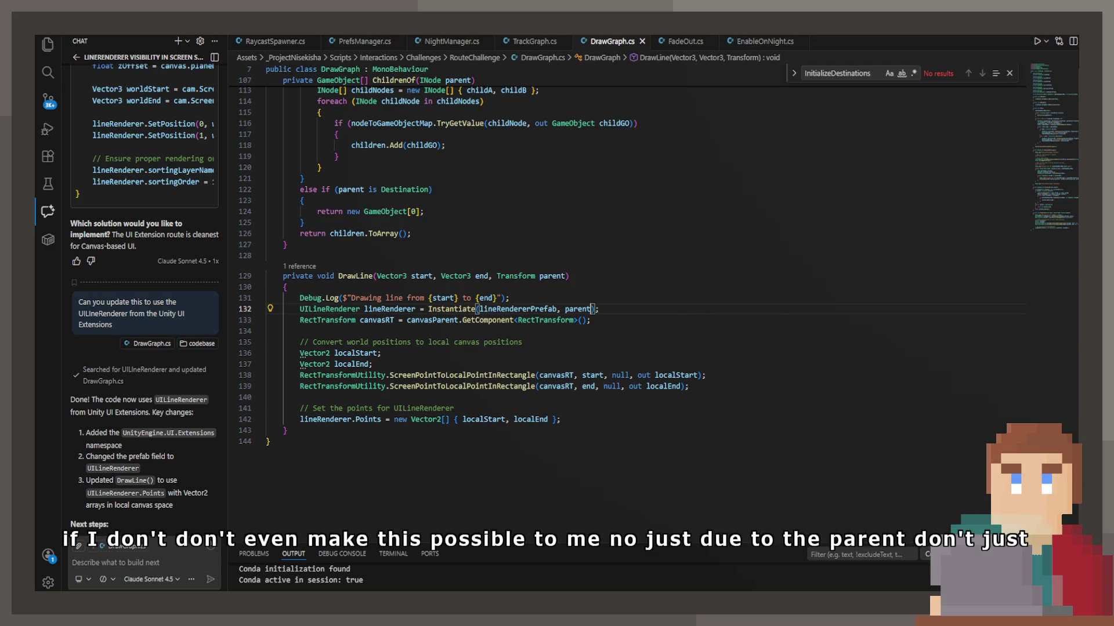
{"action": "key", "text": "alt+Tab"}
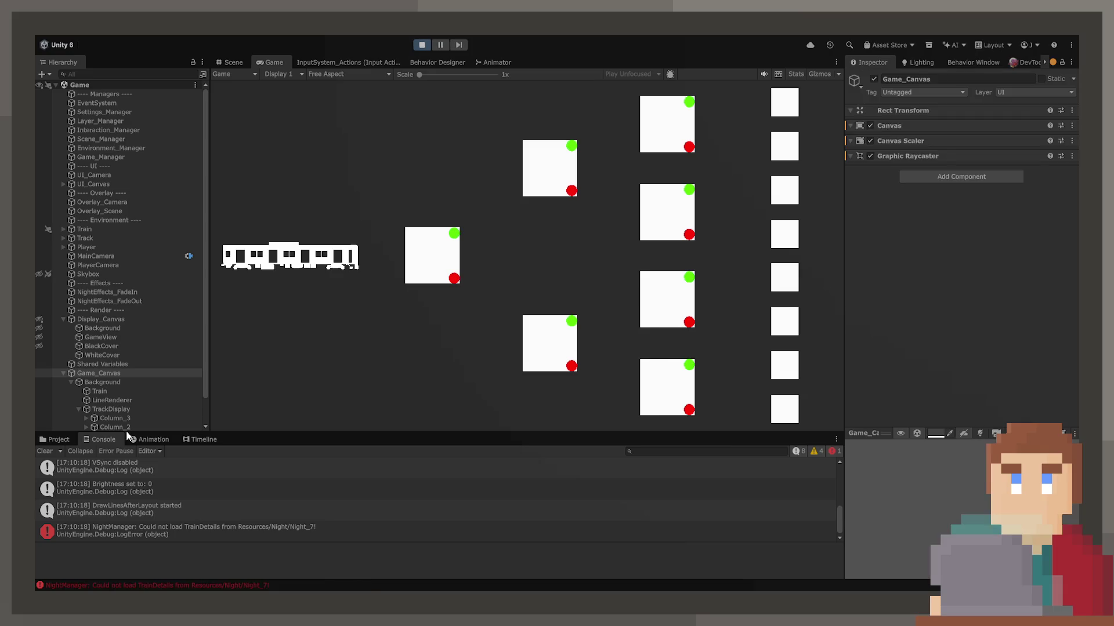
Expand Column_3 > Junction_3 and inspect its LineRenderer(Clone) children during the run.
{"action": "scroll", "coordinate": [127, 397], "scroll_direction": "down", "scroll_amount": 2}
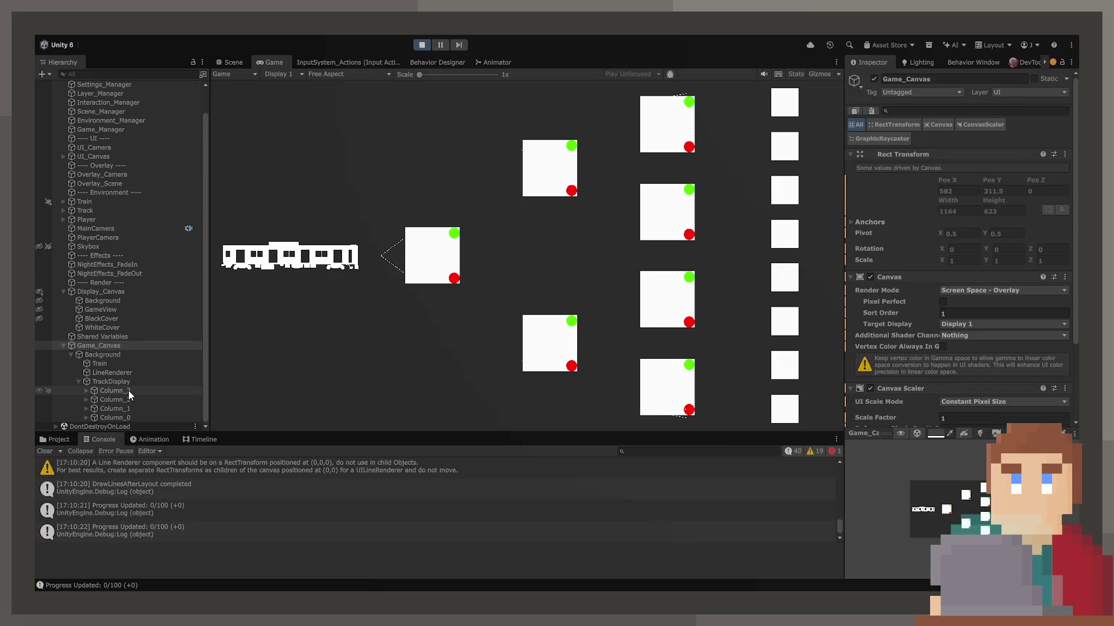
{"action": "left_click", "coordinate": [127, 391]}
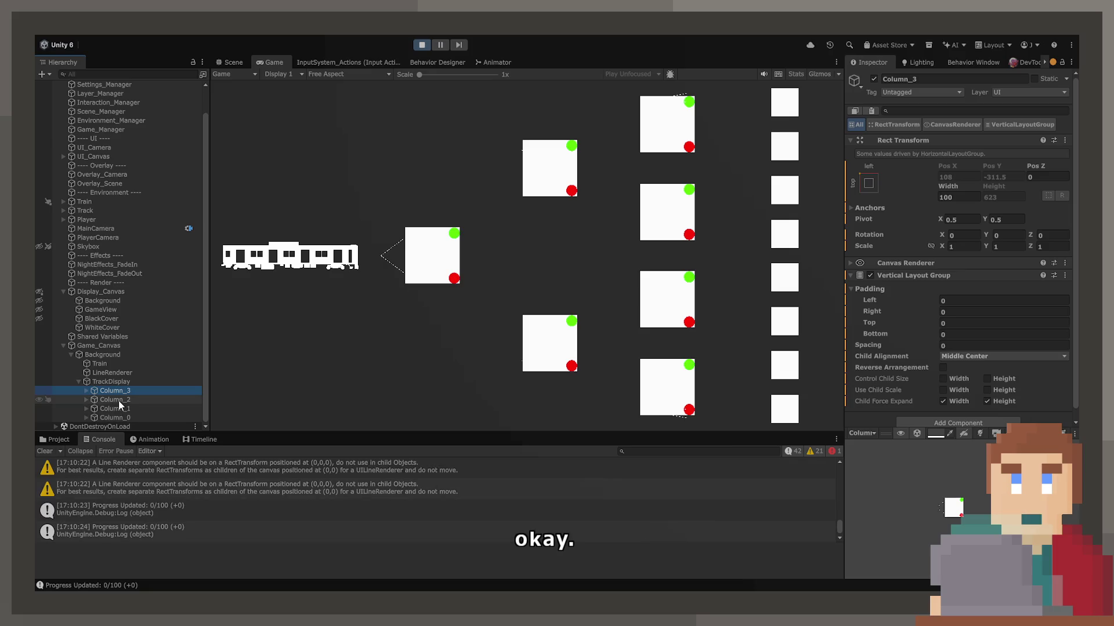
{"action": "key", "text": "Right"}
{"action": "key", "text": "Down"}
{"action": "key", "text": "Down"}
{"action": "key", "text": "Down"}
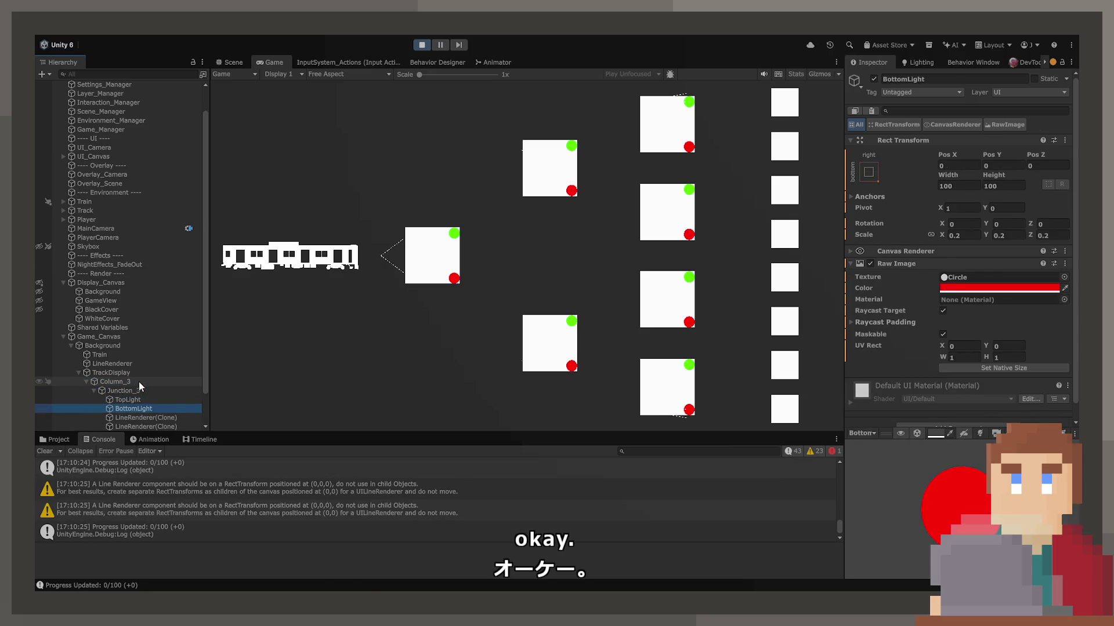
{"action": "key", "text": "Down"}
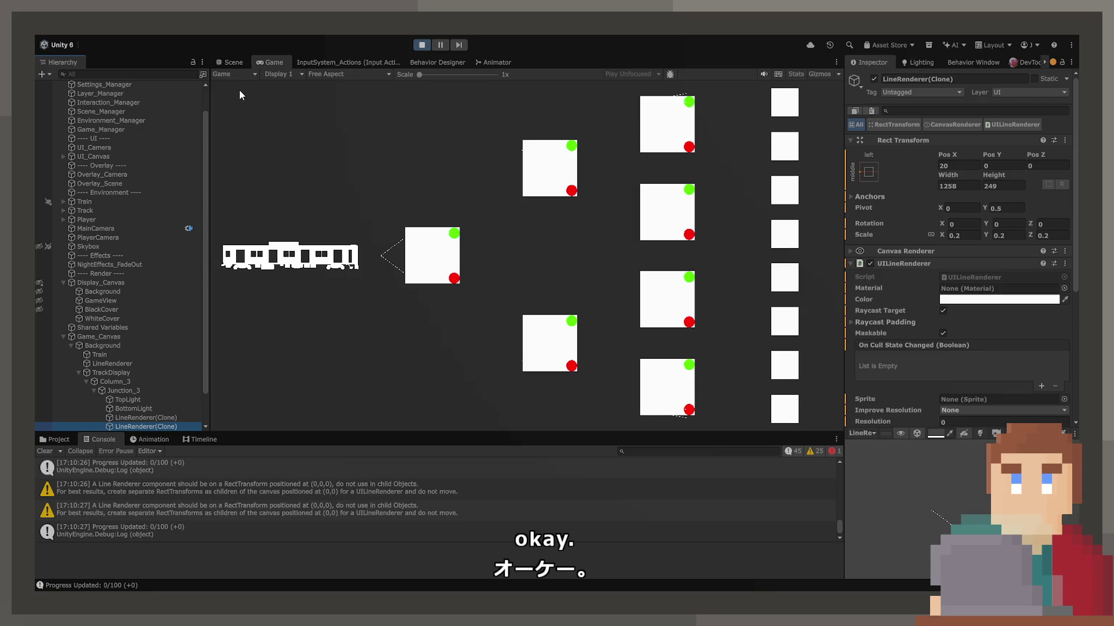
{"action": "left_click", "coordinate": [229, 62]}
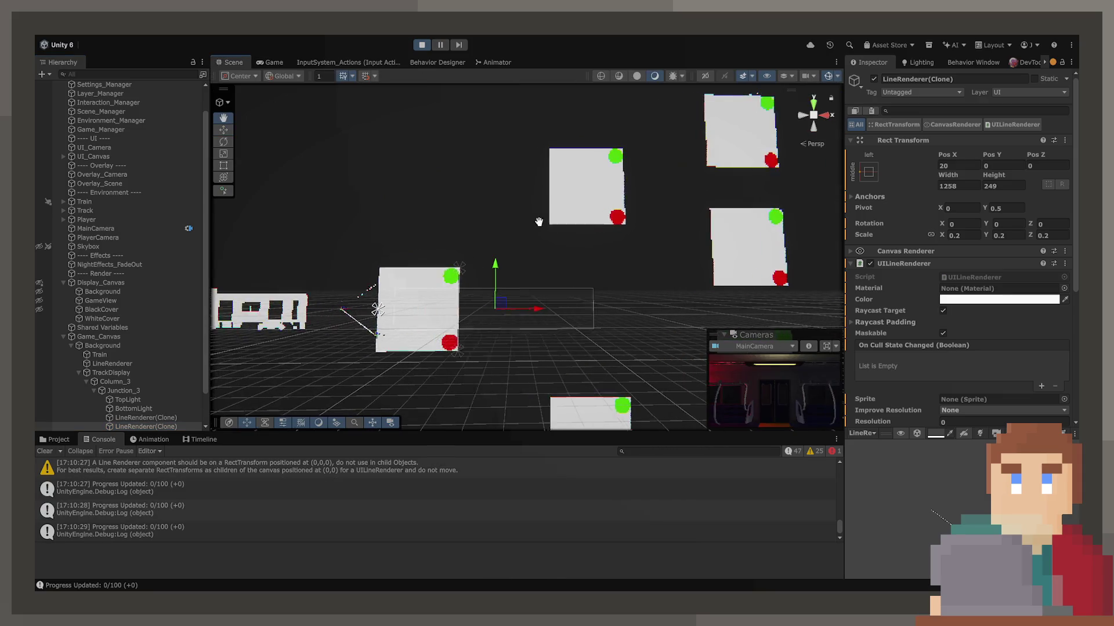
{"action": "left_click", "coordinate": [149, 424]}
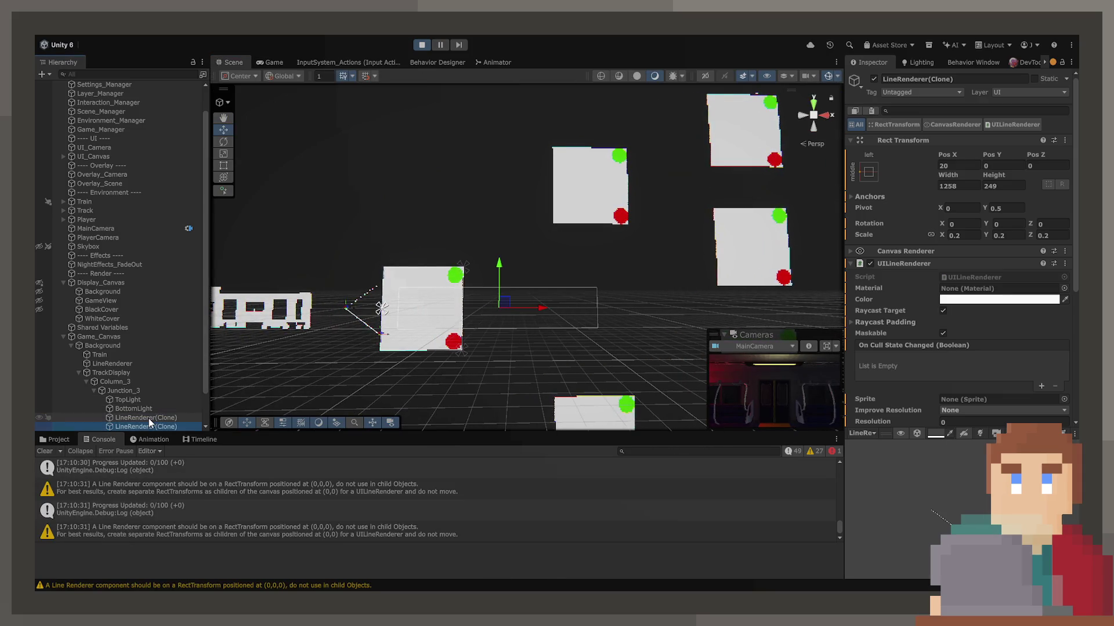
{"action": "key", "text": "Down"}
{"action": "key", "text": "Down"}
{"action": "key", "text": "Down"}
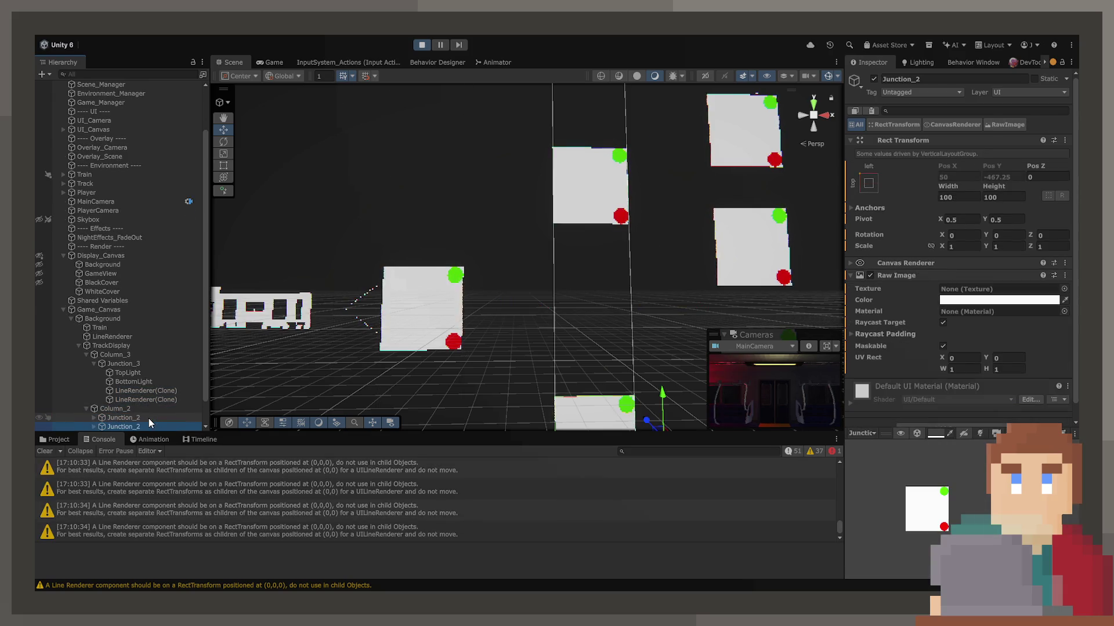
{"action": "key", "text": "Right"}
{"action": "key", "text": "Down"}
{"action": "key", "text": "Down"}
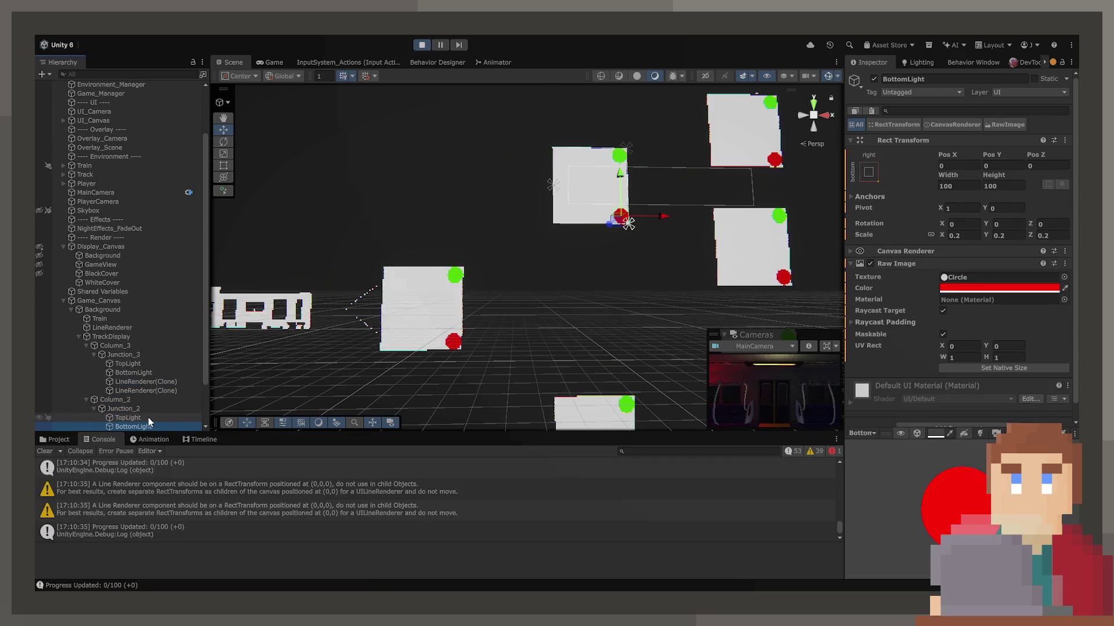
{"action": "key", "text": "Down"}
{"action": "key", "text": "Down"}
{"action": "scroll", "coordinate": [151, 398], "scroll_direction": "down", "scroll_amount": 2}
{"action": "mouse_move", "coordinate": [522, 244]}
{"action": "left_mouse_down"}
{"action": "mouse_move", "coordinate": [586, 157]}
{"action": "mouse_move", "coordinate": [514, 280]}
{"action": "mouse_move", "coordinate": [538, 203]}
{"action": "mouse_move", "coordinate": [621, 273]}
{"action": "mouse_move", "coordinate": [708, 302]}
{"action": "mouse_move", "coordinate": [694, 262]}
{"action": "left_mouse_up"}
{"action": "left_click_drag", "start_coordinate": [610, 230], "coordinate": [530, 236]}
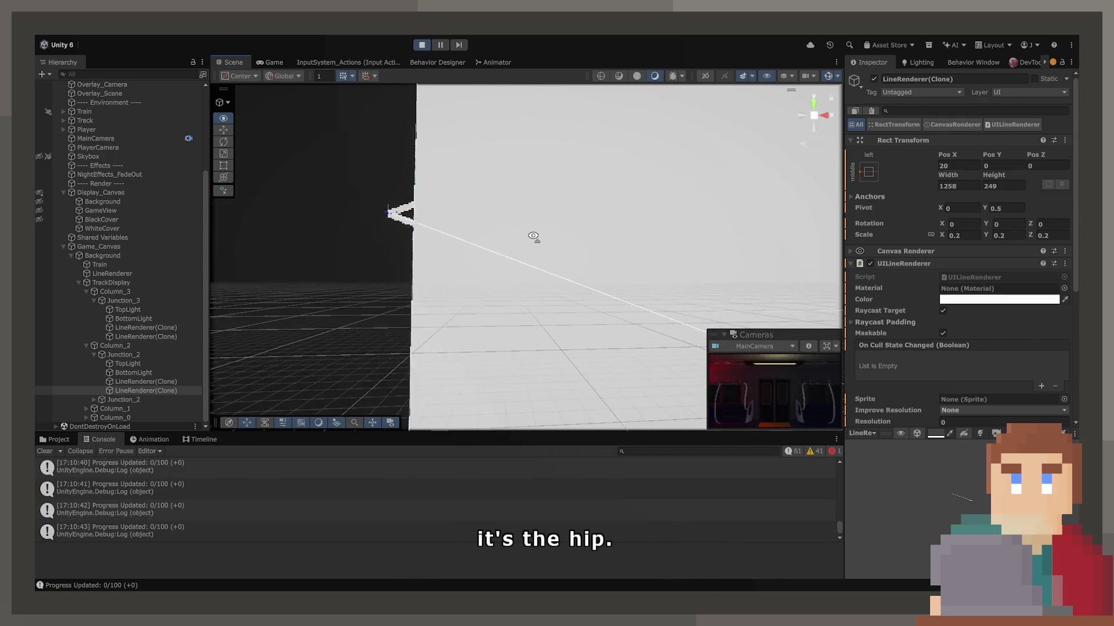
{"action": "scroll", "coordinate": [528, 237], "scroll_direction": "down", "scroll_amount": 3}
{"action": "scroll", "coordinate": [527, 258], "scroll_direction": "down", "scroll_amount": 5}
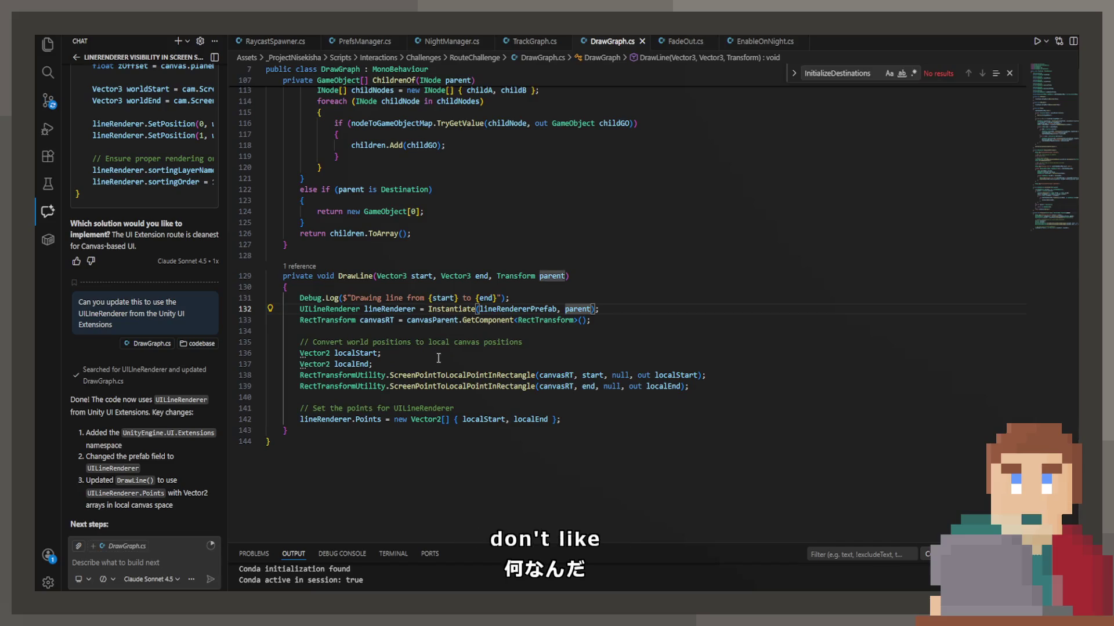
Delete the RectTransformUtility canvas conversion lines and the unused canvasRT line from DrawLine.
{"action": "left_click", "coordinate": [578, 359]}
{"action": "mouse_move", "coordinate": [705, 386]}
{"action": "left_mouse_down"}
{"action": "mouse_move", "coordinate": [267, 374]}
{"action": "mouse_move", "coordinate": [249, 345]}
{"action": "mouse_move", "coordinate": [231, 344]}
{"action": "left_mouse_up"}
{"action": "key", "text": "BackSpace"}
{"action": "key", "text": "BackSpace"}
{"action": "key", "text": "BackSpace"}
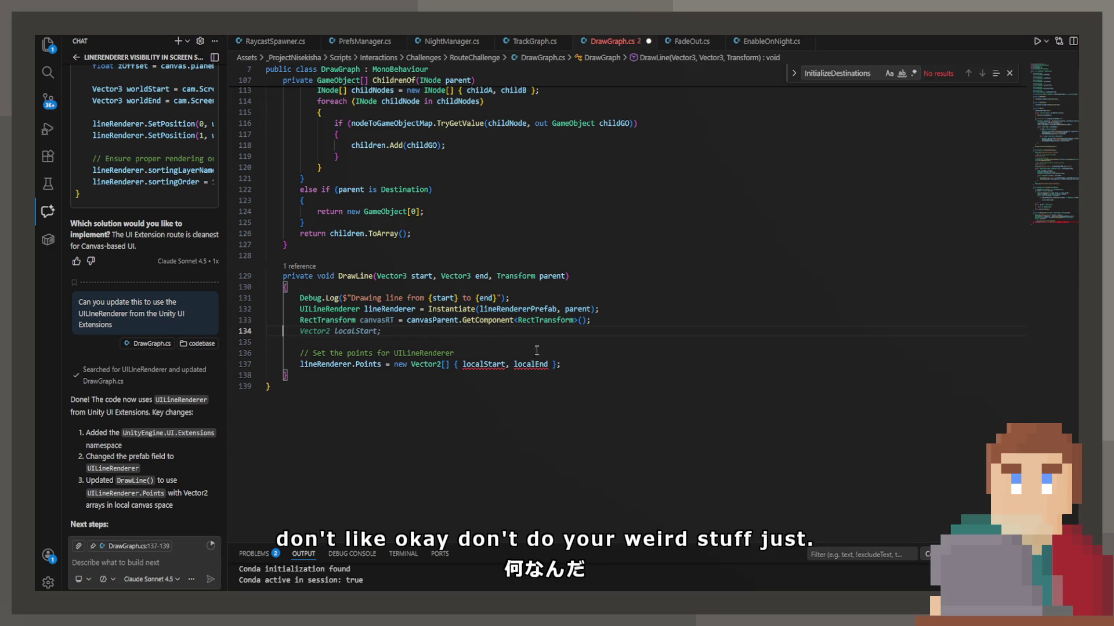
{"action": "left_click", "coordinate": [599, 309]}
{"action": "key", "text": "shift+Down"}
{"action": "key", "text": "shift+Down"}
{"action": "key", "text": "BackSpace"}
Build the Points array from start and end instead of localStart/localEnd, and save DrawGraph.cs.
{"action": "double_click", "coordinate": [475, 331]}
{"action": "type", "text": "start"}
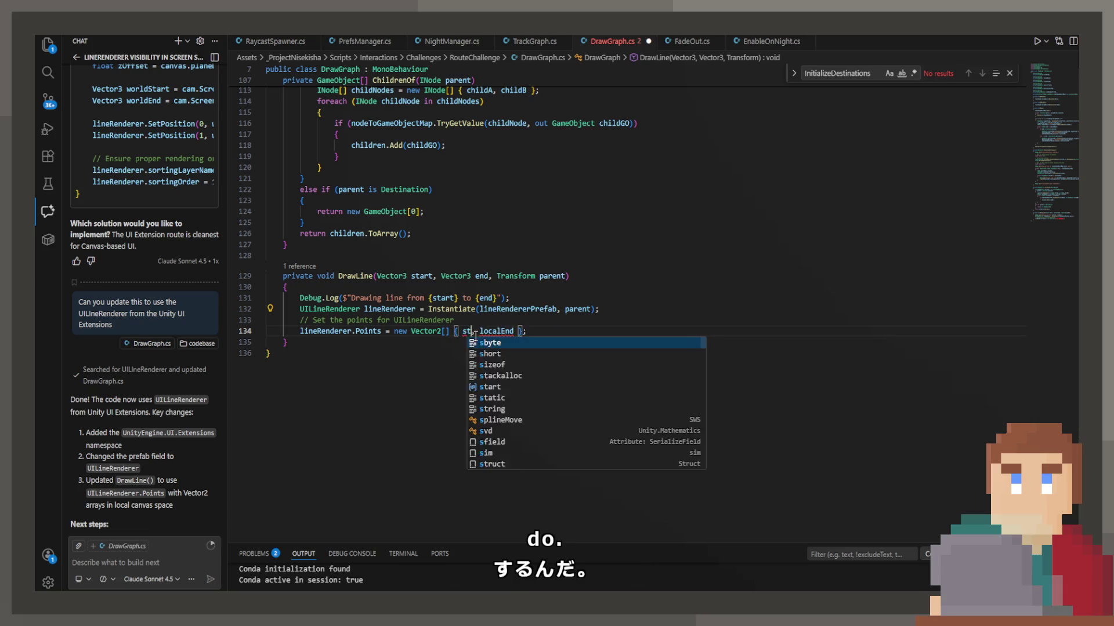
{"action": "double_click", "coordinate": [497, 332]}
{"action": "type", "text": "end"}
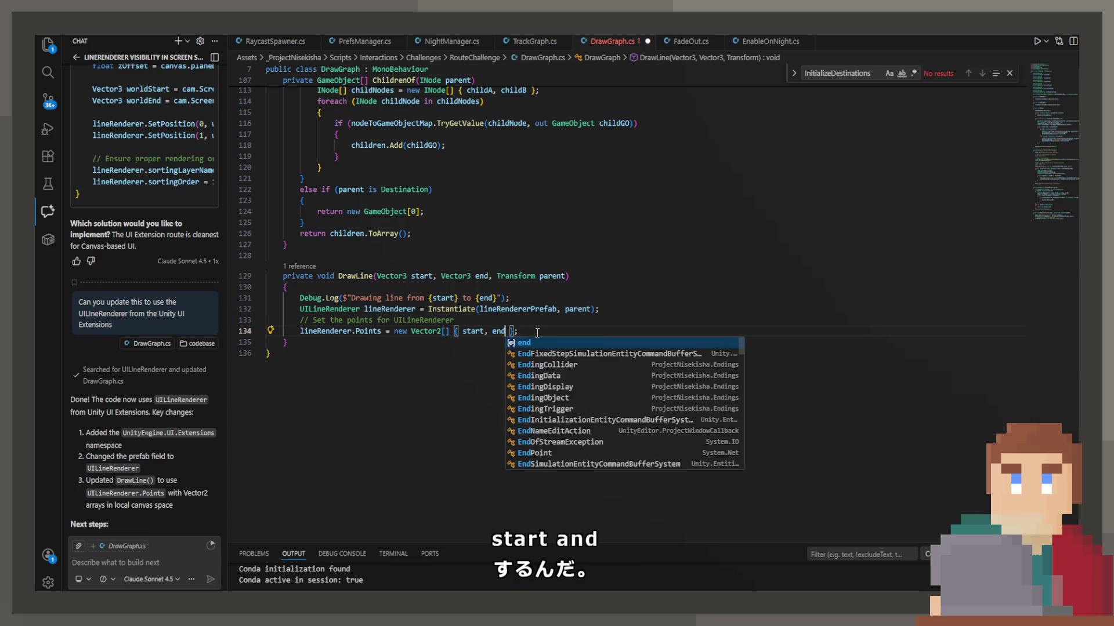
{"action": "key", "text": "ctrl+s"}
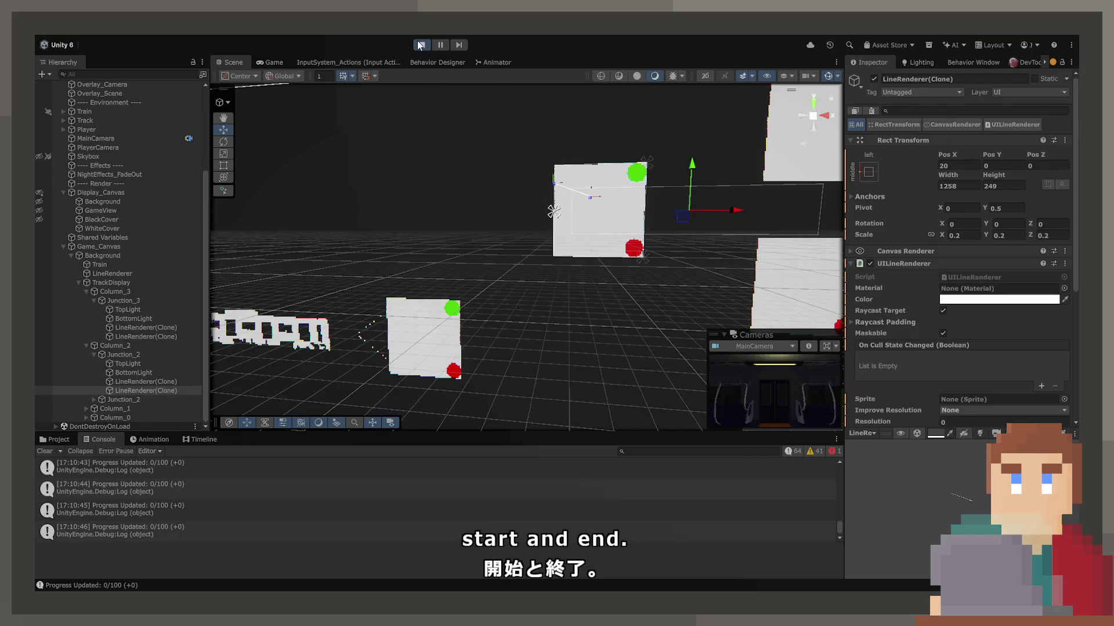
Restart the scene and select the LineRenderer(Clone) under Column_3's Junction_3.
{"action": "left_click", "coordinate": [420, 45]}
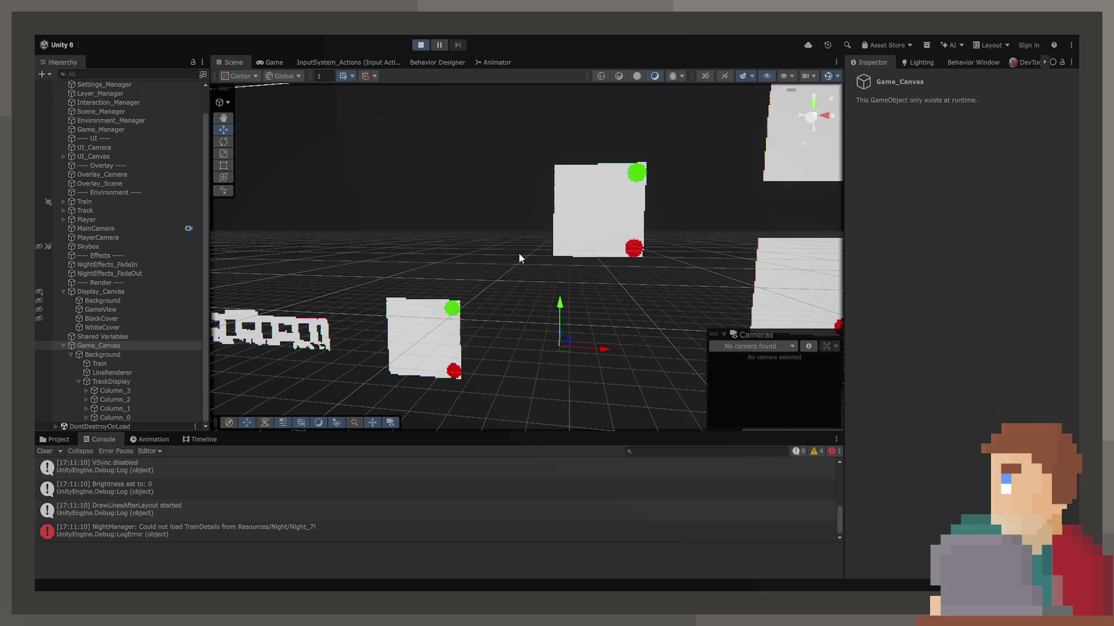
{"action": "left_click_drag", "start_coordinate": [519, 258], "coordinate": [567, 236]}
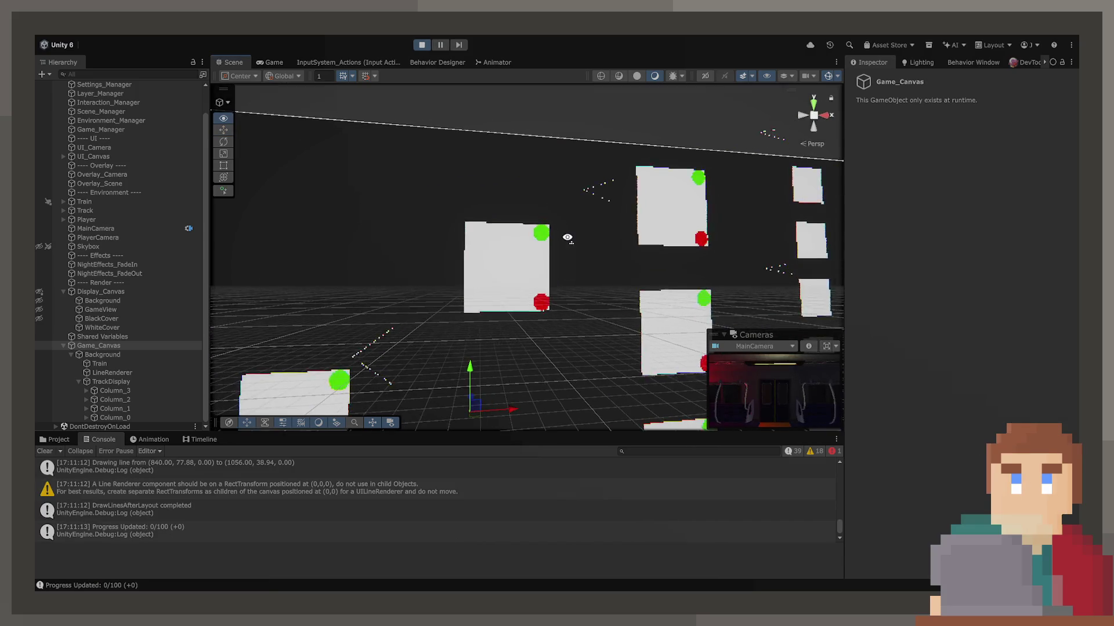
{"action": "left_click", "coordinate": [378, 330]}
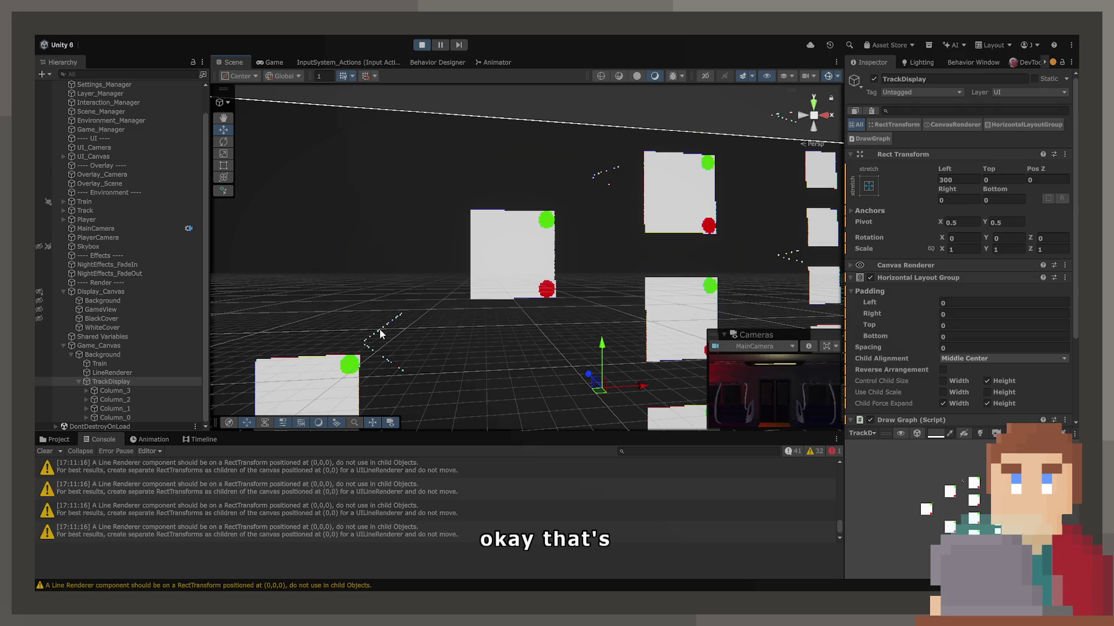
{"action": "left_click", "coordinate": [123, 390]}
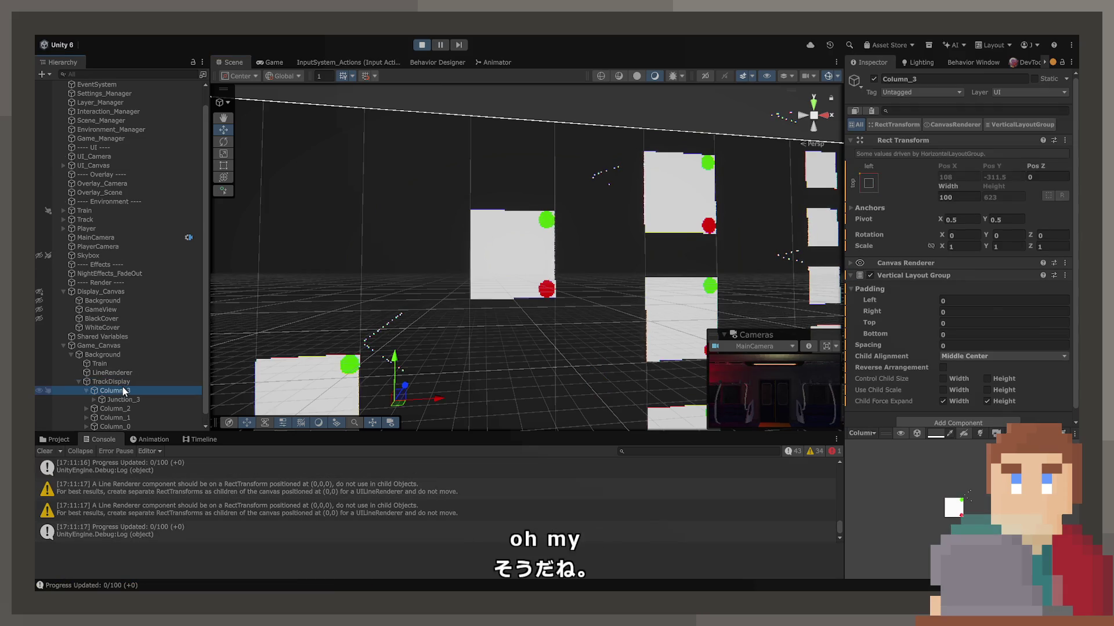
{"action": "key", "text": "Right"}
{"action": "key", "text": "Down"}
{"action": "key", "text": "Down"}
{"action": "key", "text": "Right"}
{"action": "key", "text": "Down"}
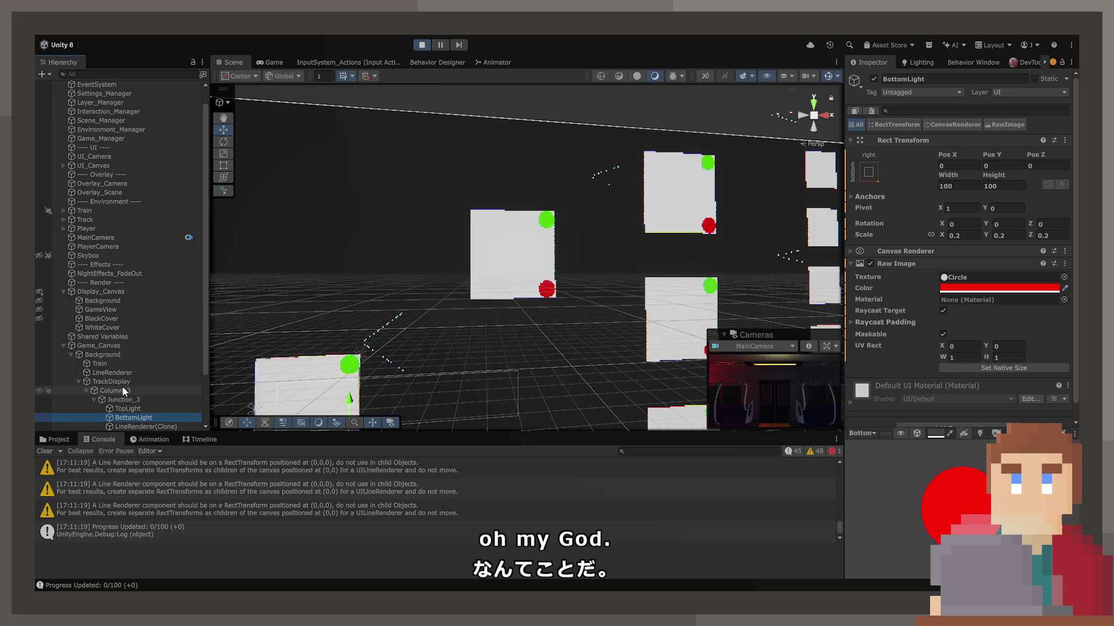
{"action": "left_click", "coordinate": [432, 350]}
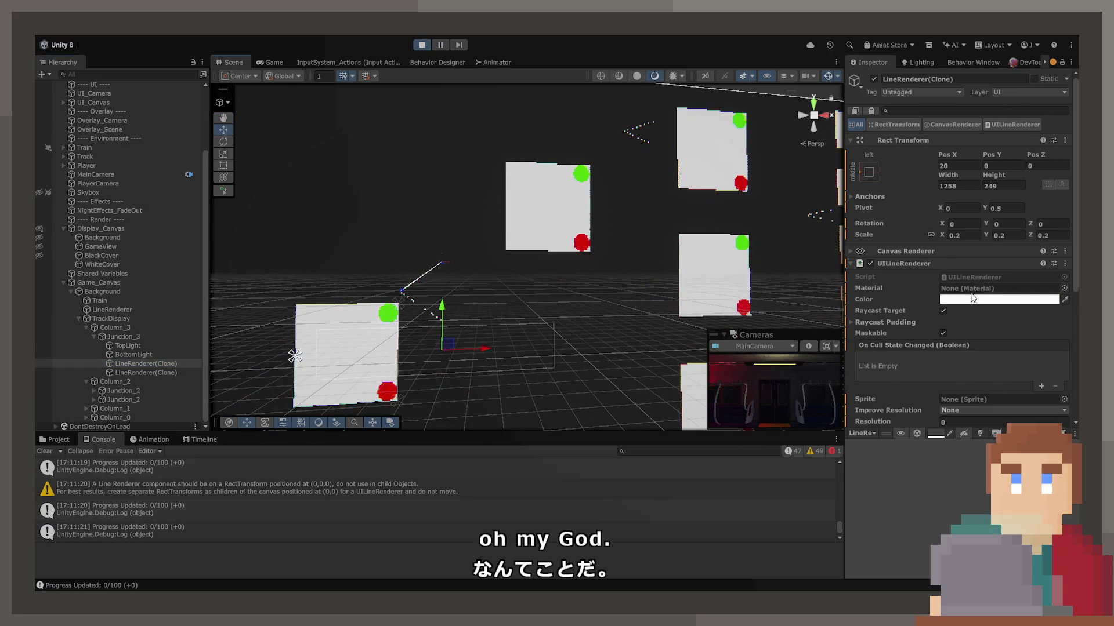
Set the first junction line's Rect Transform Pos X to 0.
{"action": "scroll", "coordinate": [951, 343], "scroll_direction": "down", "scroll_amount": 5}
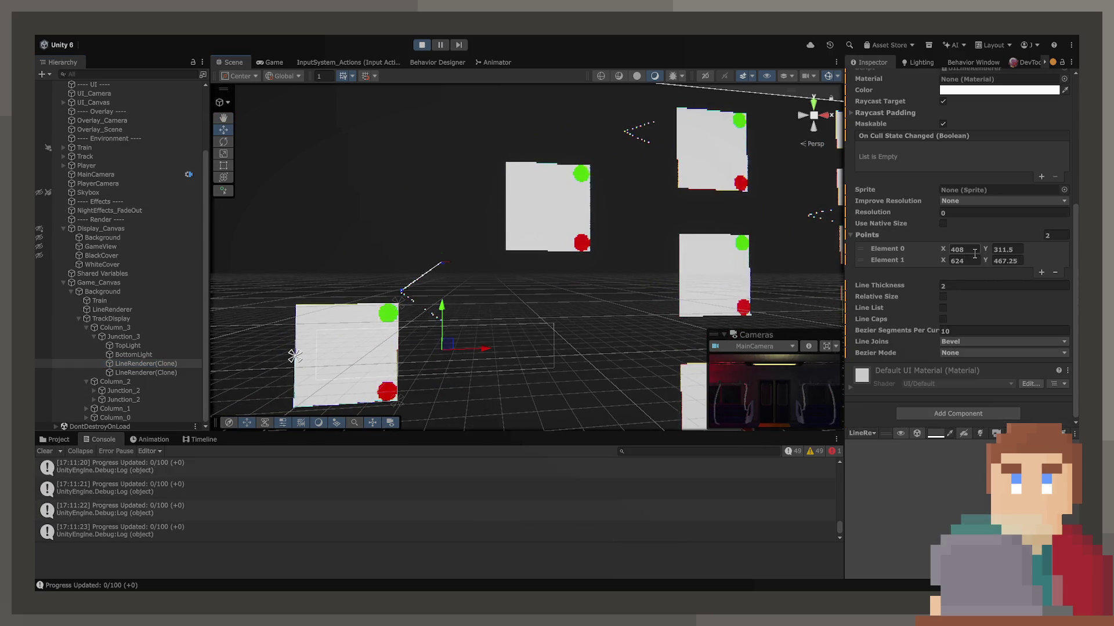
{"action": "scroll", "coordinate": [973, 254], "scroll_direction": "up", "scroll_amount": 4}
{"action": "left_click", "coordinate": [957, 108]}
{"action": "type", "text": "0"}
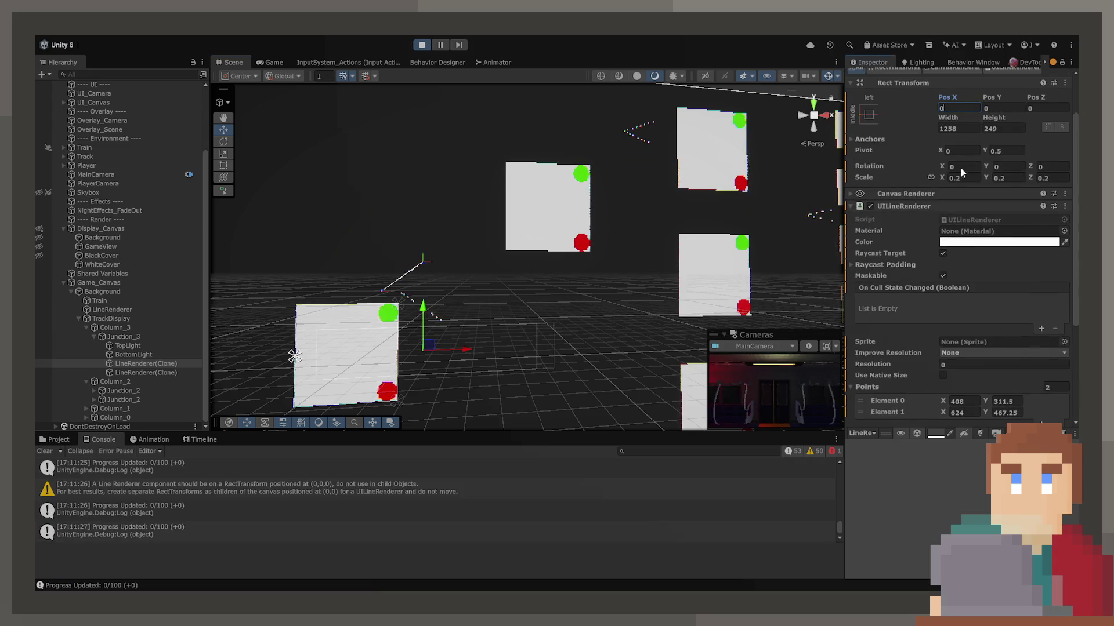
{"action": "scroll", "coordinate": [974, 174], "scroll_direction": "down", "scroll_amount": 4}
{"action": "left_click", "coordinate": [971, 279]}
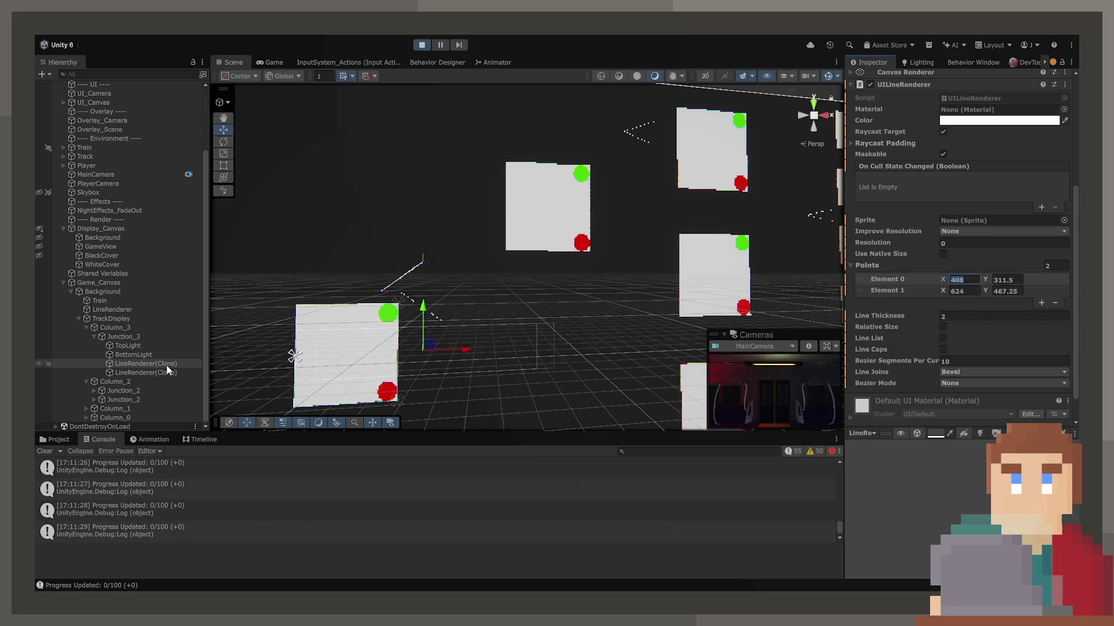
{"action": "left_click_drag", "start_coordinate": [165, 373], "coordinate": [165, 359]}
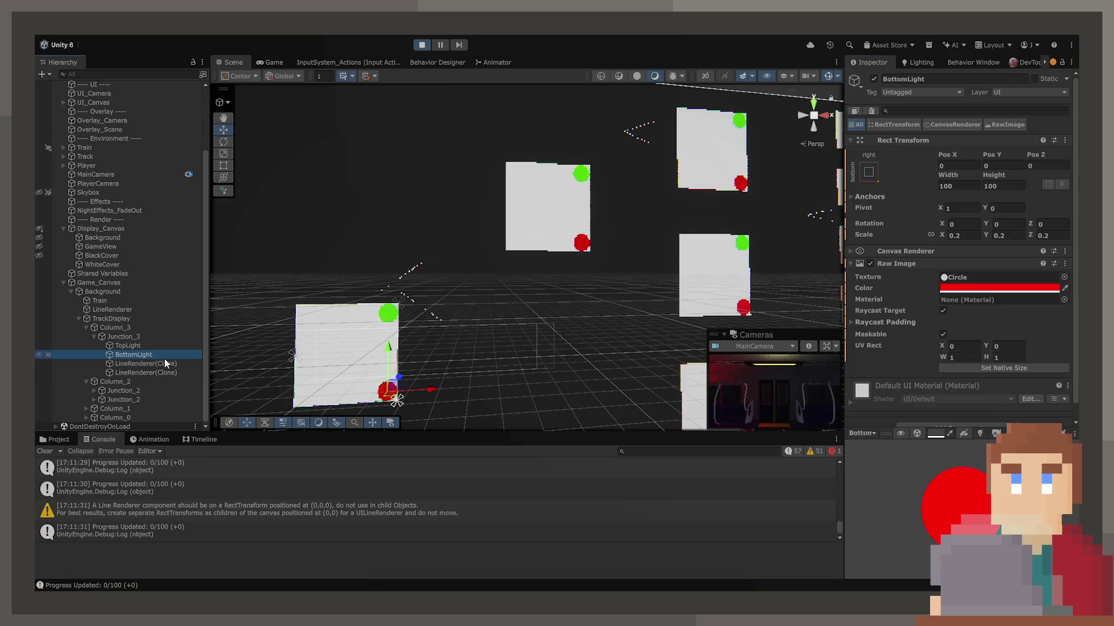
{"action": "left_click", "coordinate": [165, 364]}
Turn off Relative Size on the line's UILineRenderer component.
{"action": "scroll", "coordinate": [962, 235], "scroll_direction": "down", "scroll_amount": 3}
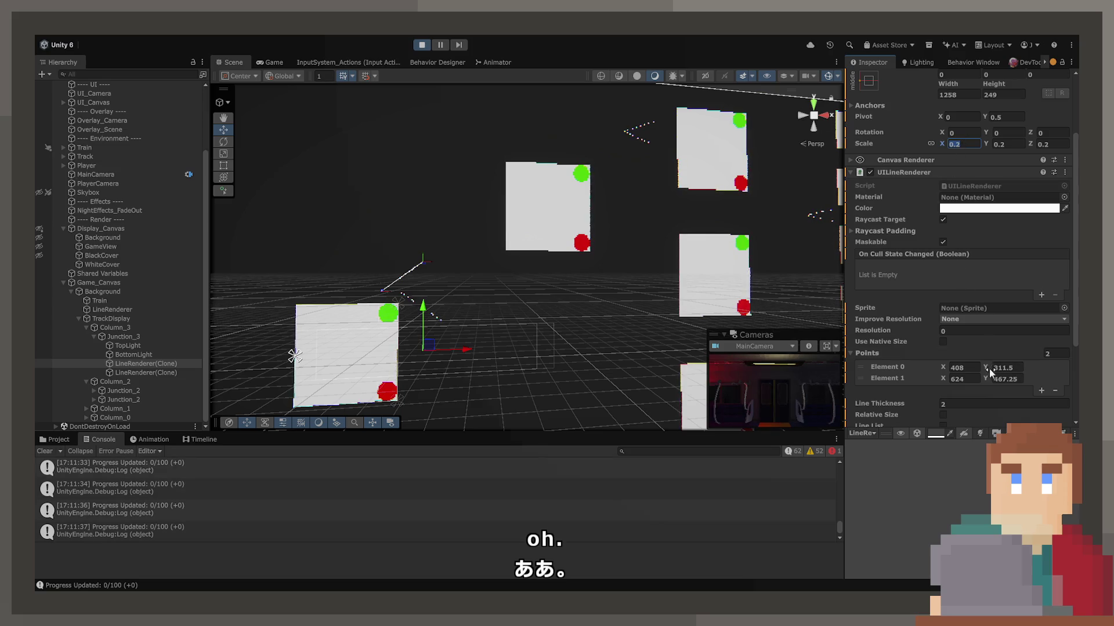
{"action": "scroll", "coordinate": [882, 361], "scroll_direction": "down", "scroll_amount": 2}
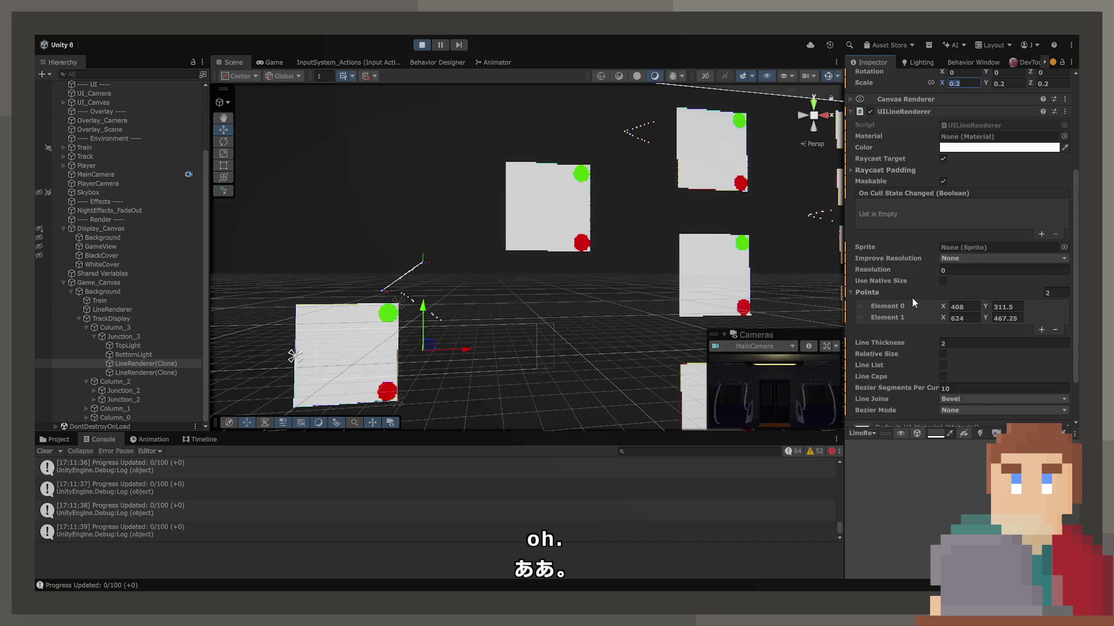
{"action": "left_click", "coordinate": [943, 280]}
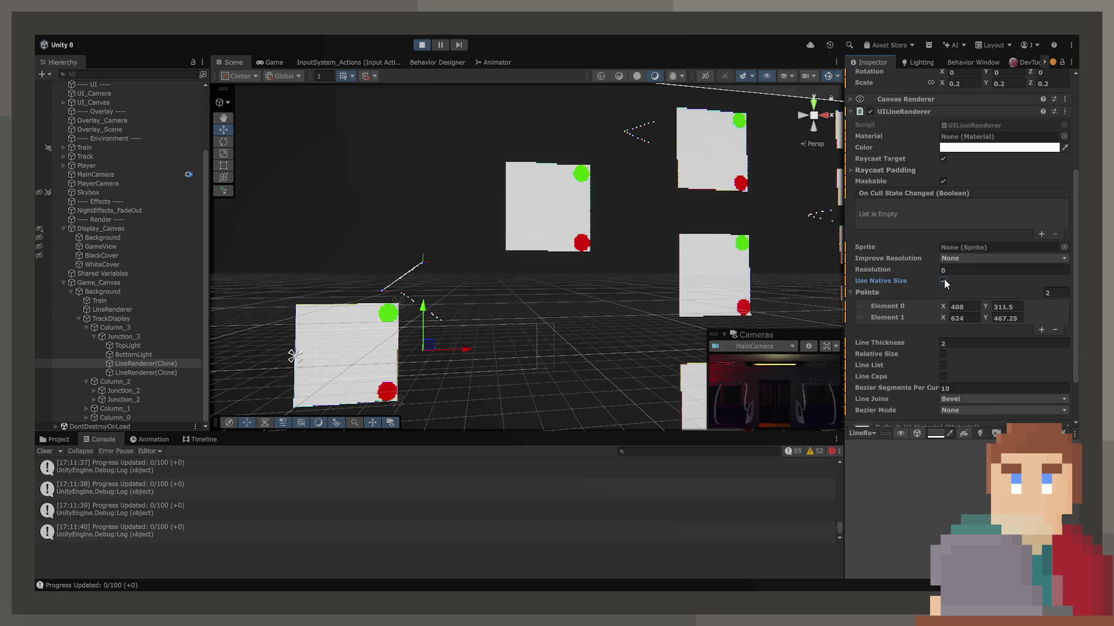
{"action": "left_click", "coordinate": [942, 353]}
{"action": "left_click", "coordinate": [943, 354]}
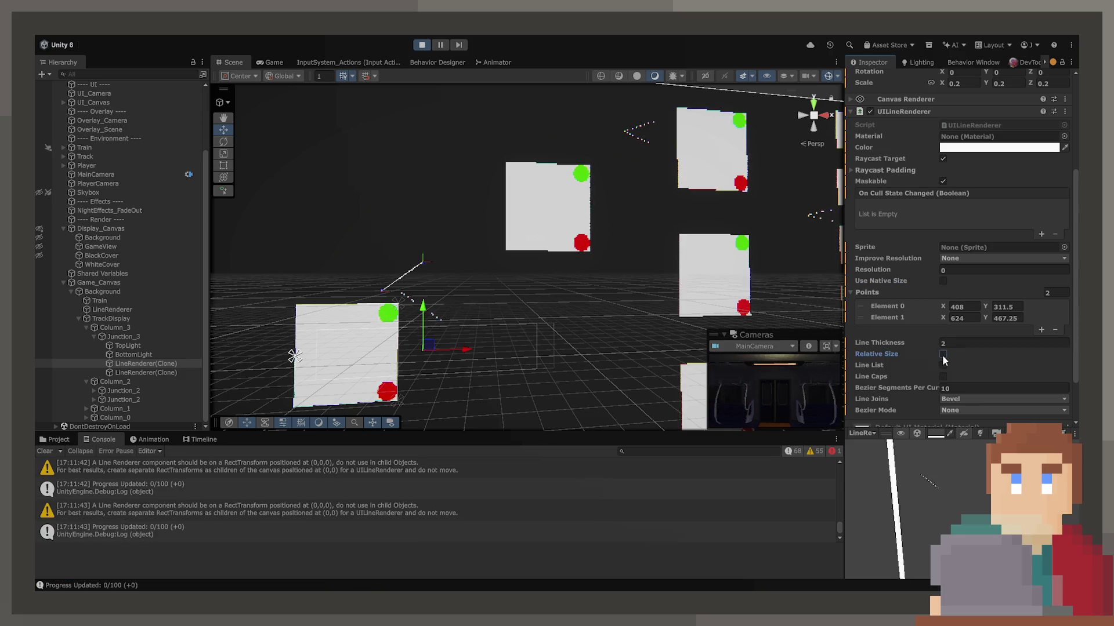
{"action": "scroll", "coordinate": [944, 364], "scroll_direction": "down", "scroll_amount": 1}
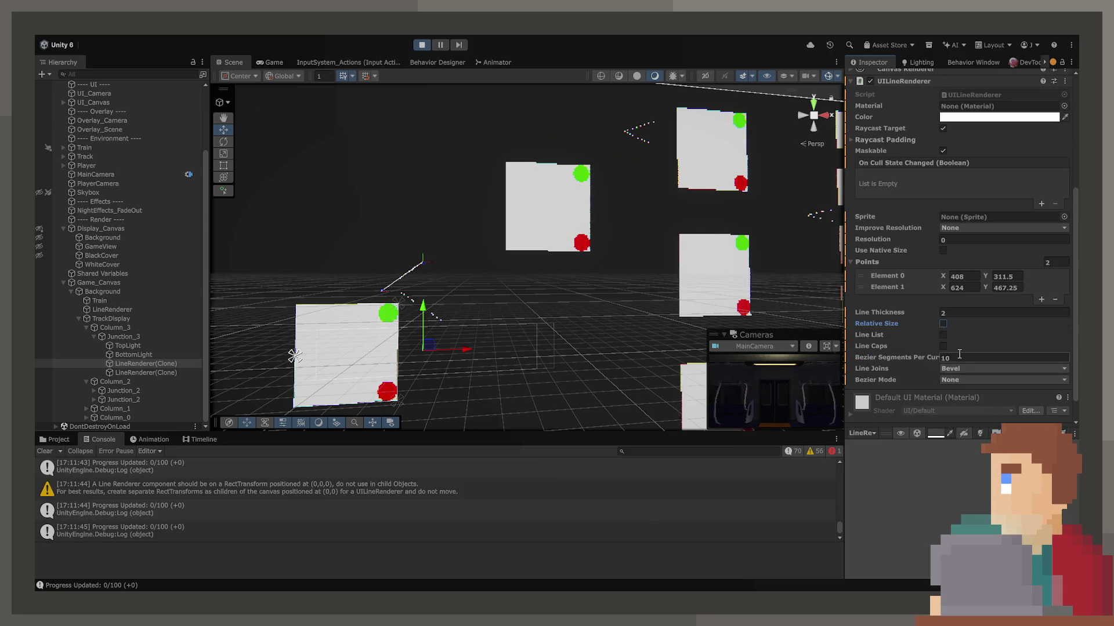
{"action": "scroll", "coordinate": [958, 352], "scroll_direction": "up", "scroll_amount": 1}
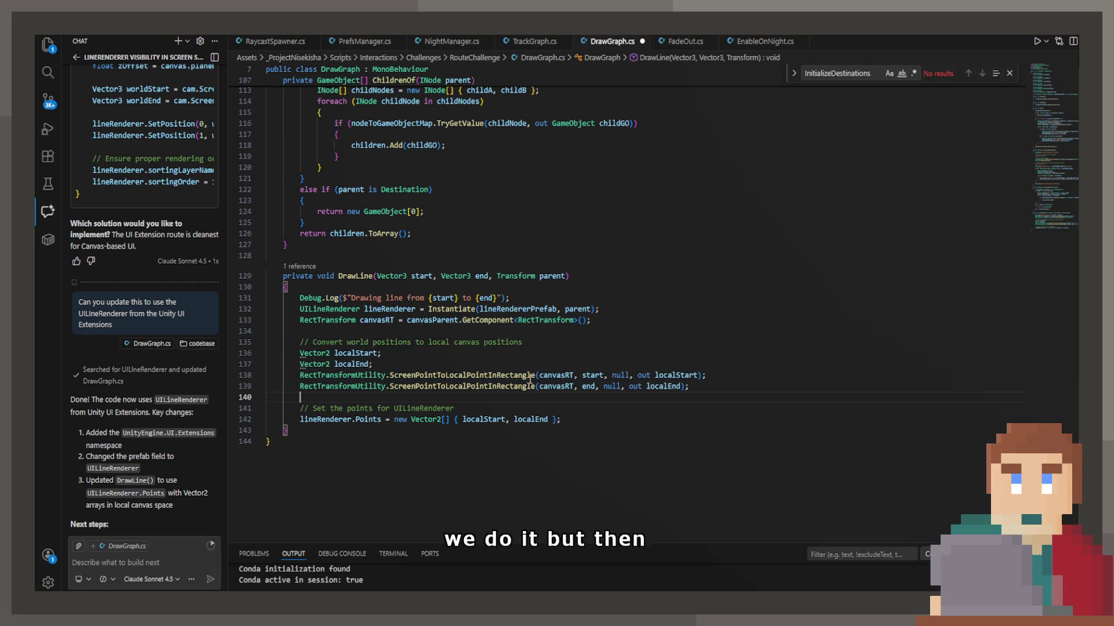
Clear the two empty lines before the '// Set the points for UILineRenderer' comment.
{"action": "mouse_move", "coordinate": [519, 351]}
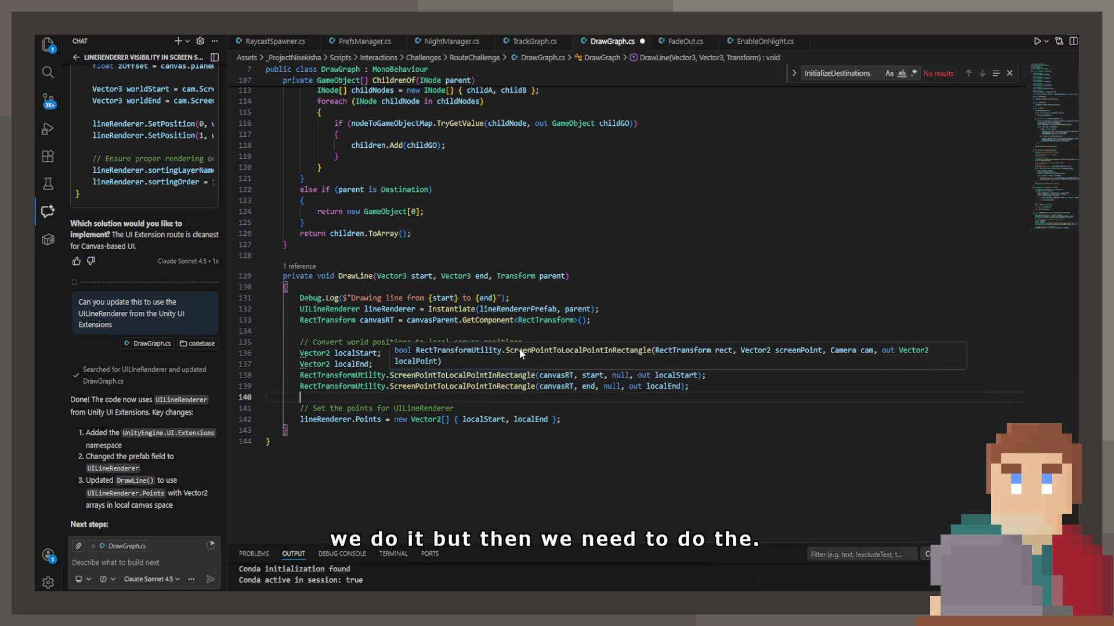
{"action": "left_click", "coordinate": [700, 390]}
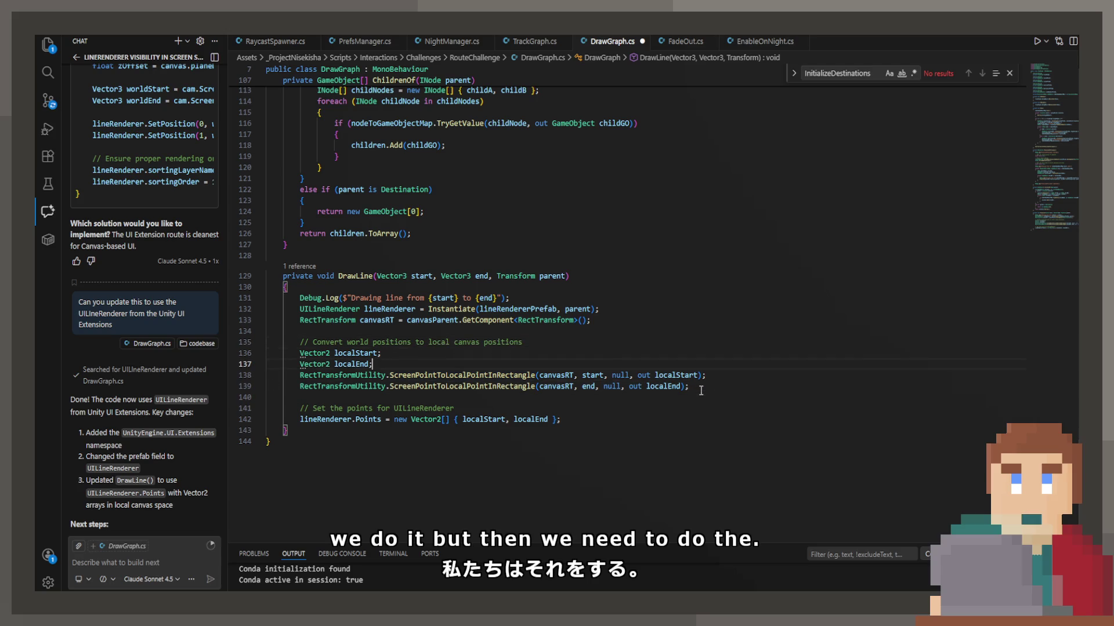
{"action": "left_click", "coordinate": [700, 390]}
{"action": "key", "text": "Return"}
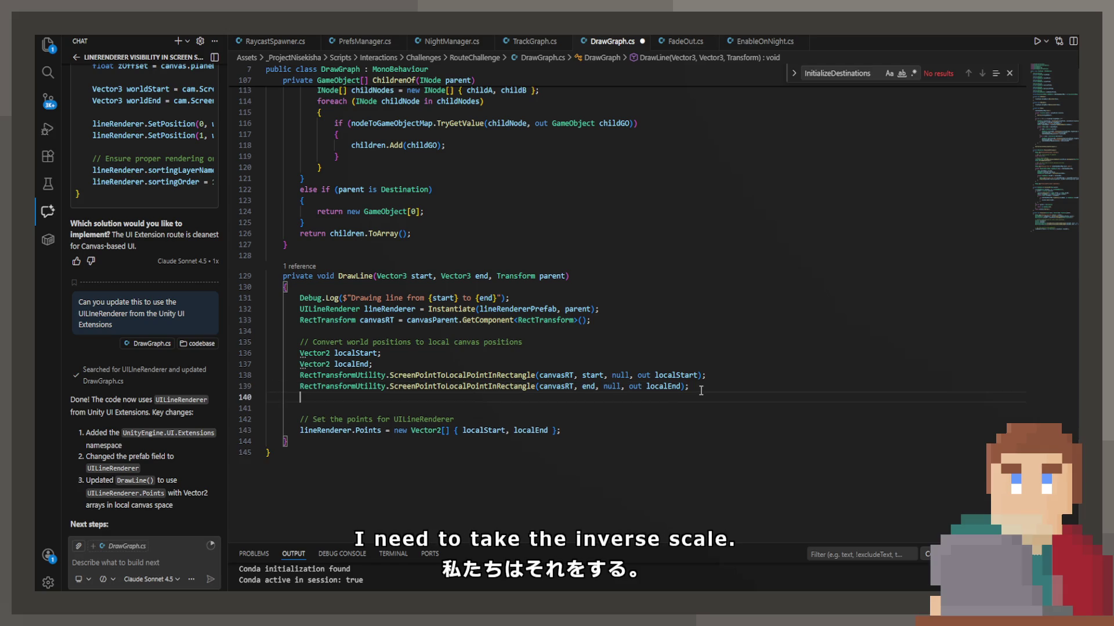
{"action": "key", "text": "Return"}
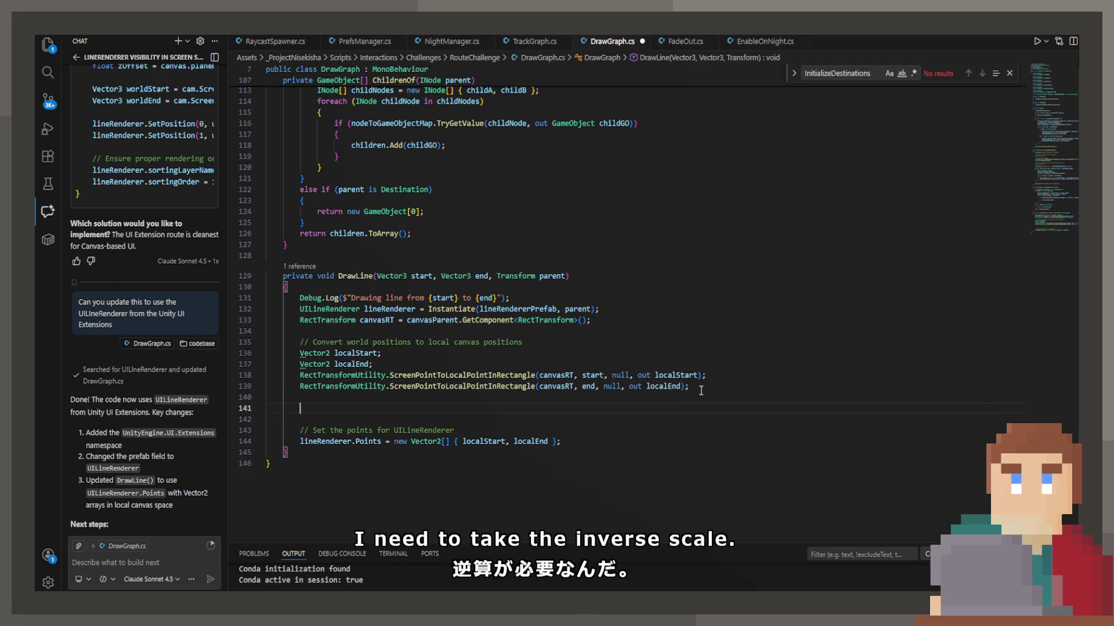
{"action": "key", "text": "BackSpace"}
{"action": "key", "text": "BackSpace"}
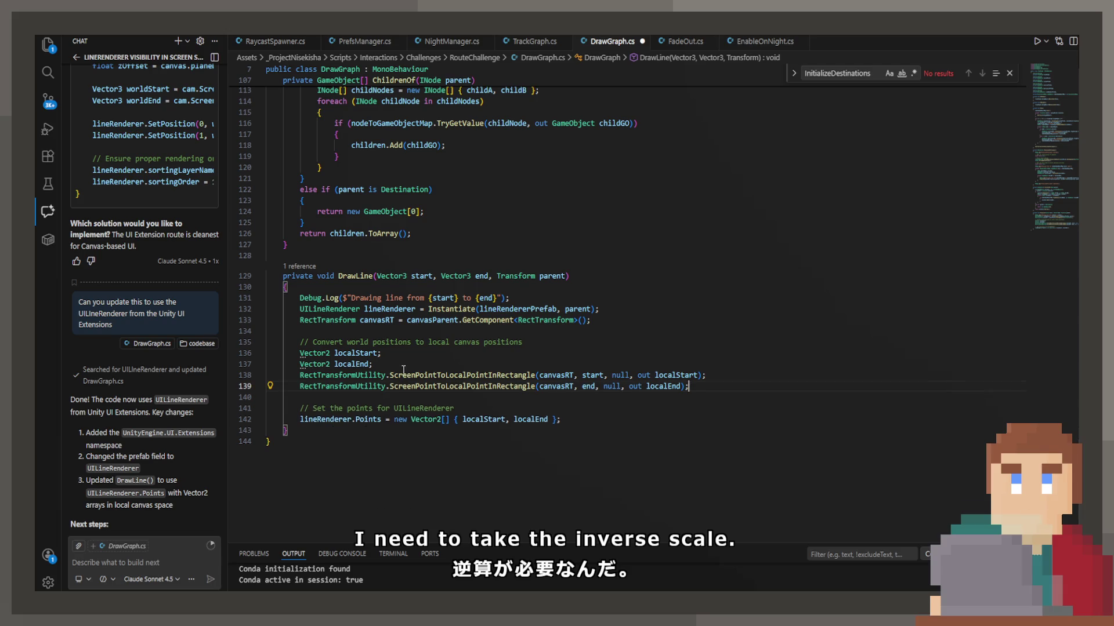
{"action": "left_click", "coordinate": [300, 428]}
Send DrawLine (lines 129–143) to the chat assistant about a parent scale other than 1, and keep its rewrite.
{"action": "left_click_drag", "start_coordinate": [300, 430], "coordinate": [266, 277]}
{"action": "left_click", "coordinate": [142, 562]}
{"action": "type", "text": "cder the fact that"}
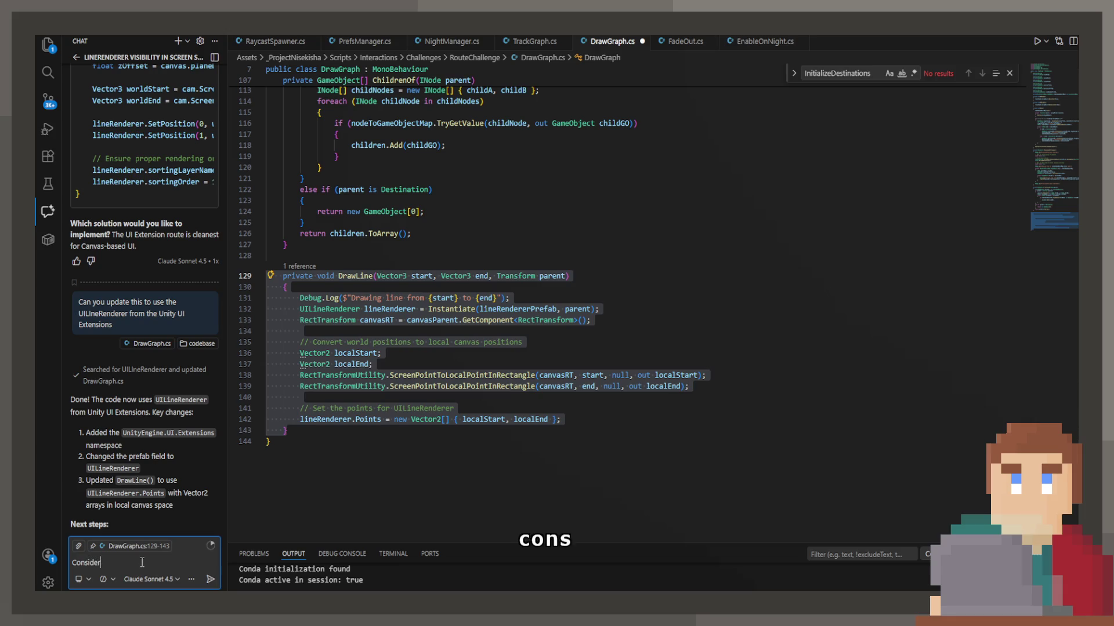
{"action": "type", "text": " the"}
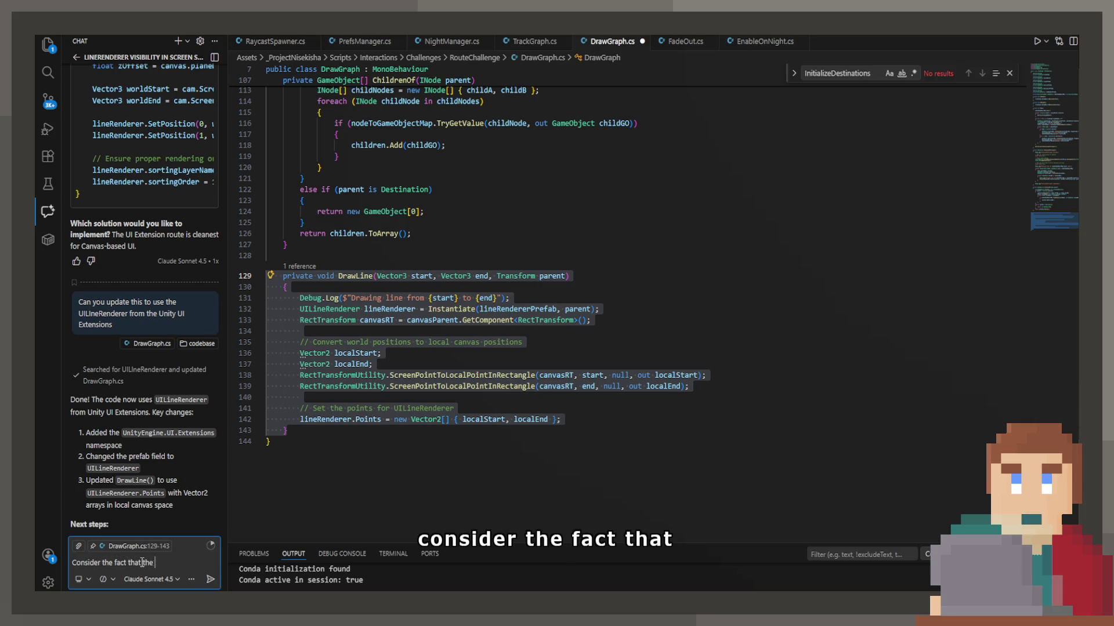
{"action": "type", "text": " parent may not ha"}
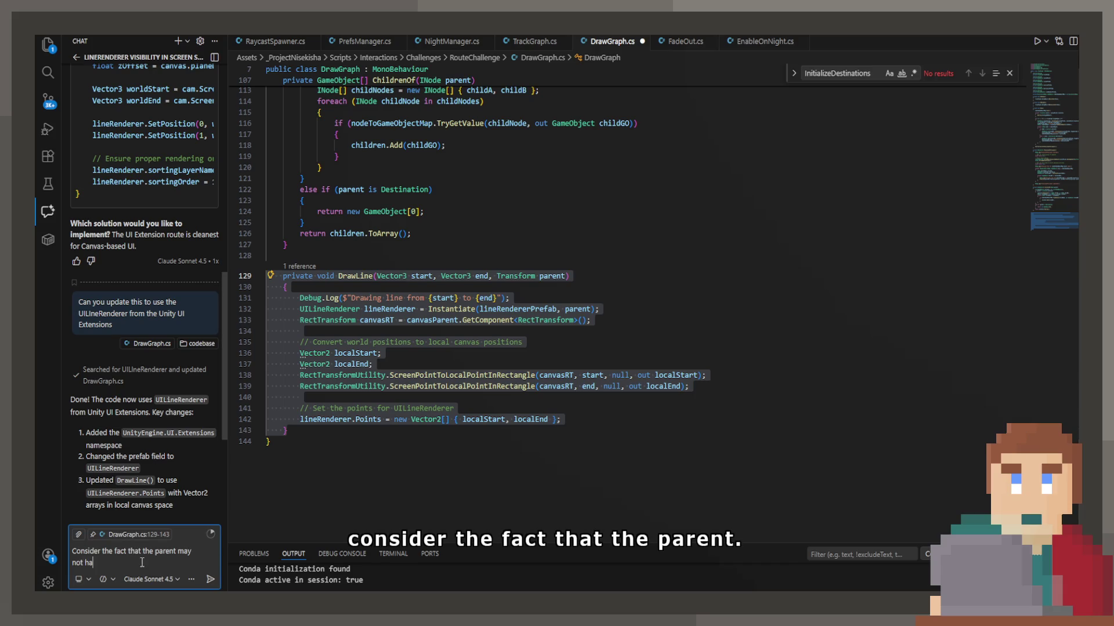
{"action": "type", "text": " scale of 1"}
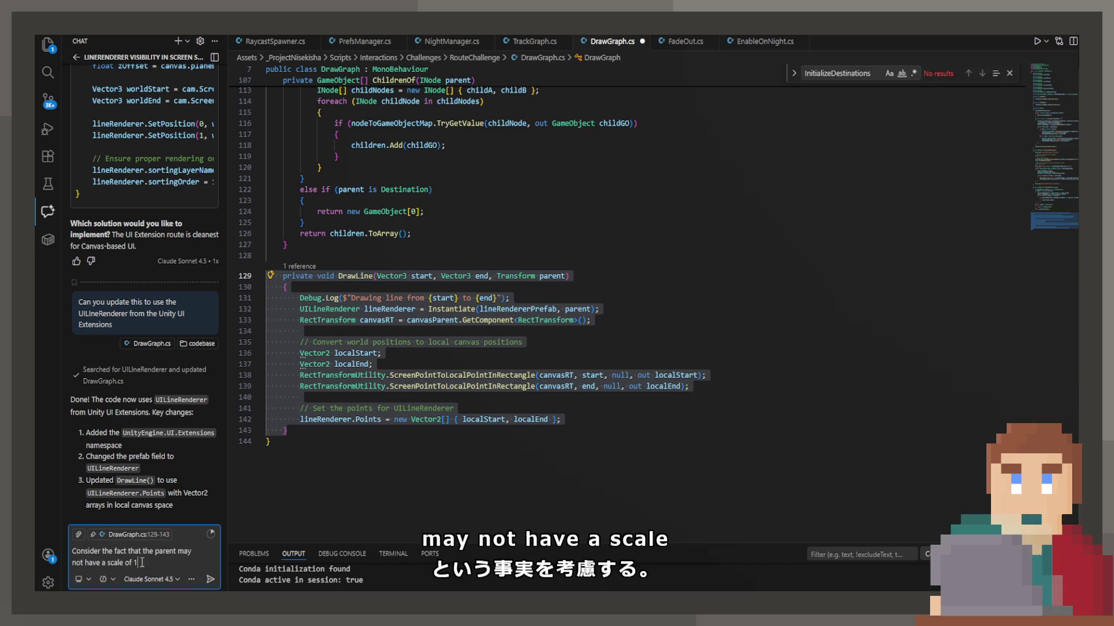
{"action": "key", "text": "Return"}
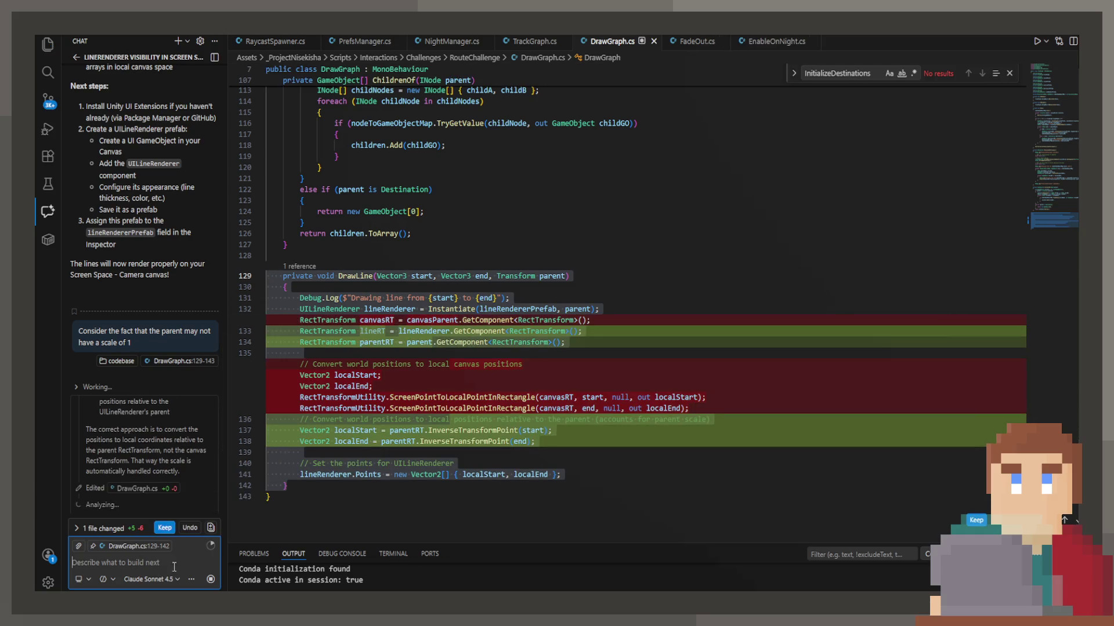
{"action": "left_click", "coordinate": [167, 529]}
Delete the unused lineRT line and the old convert-positions comment, then return to Unity.
{"action": "left_click", "coordinate": [372, 321]}
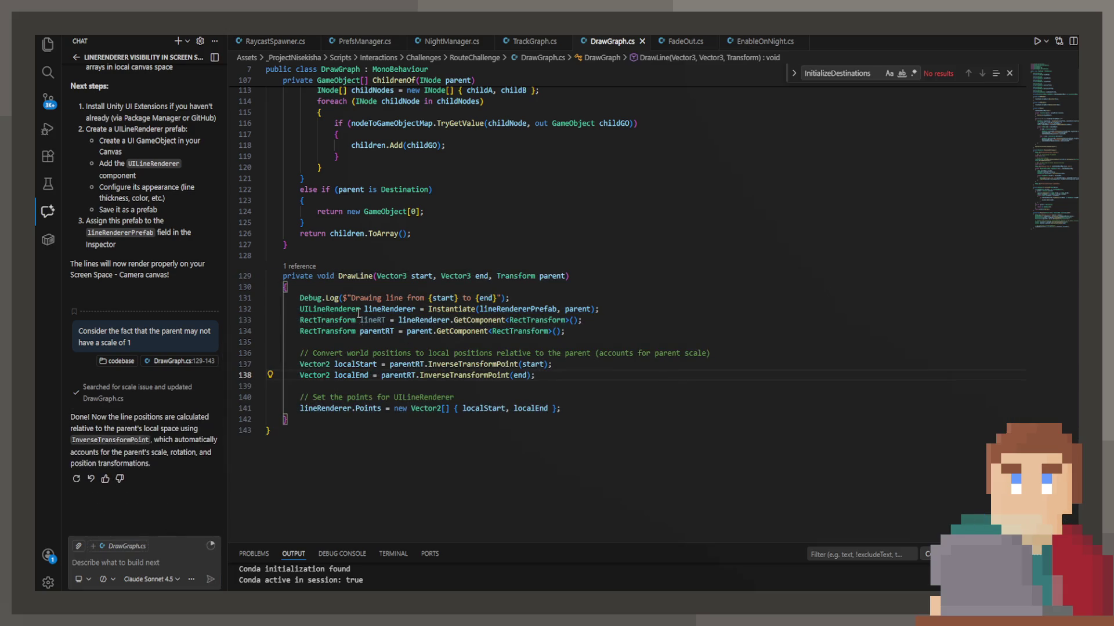
{"action": "left_click", "coordinate": [247, 316]}
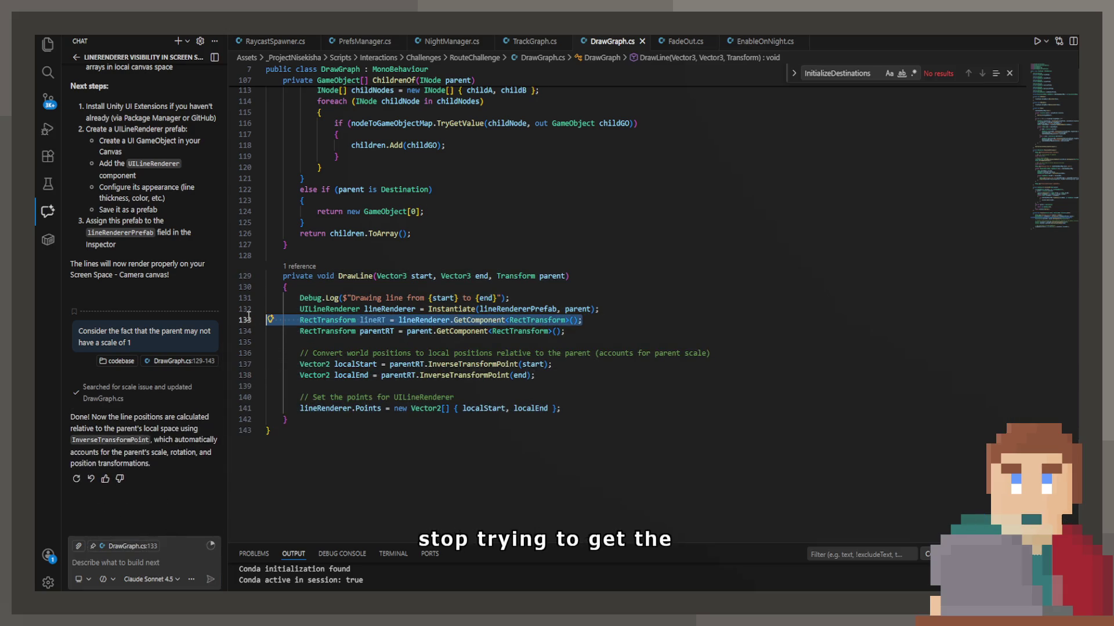
{"action": "key", "text": "Delete"}
{"action": "left_click", "coordinate": [238, 342]}
{"action": "key", "text": "Delete"}
{"action": "key", "text": "BackSpace"}
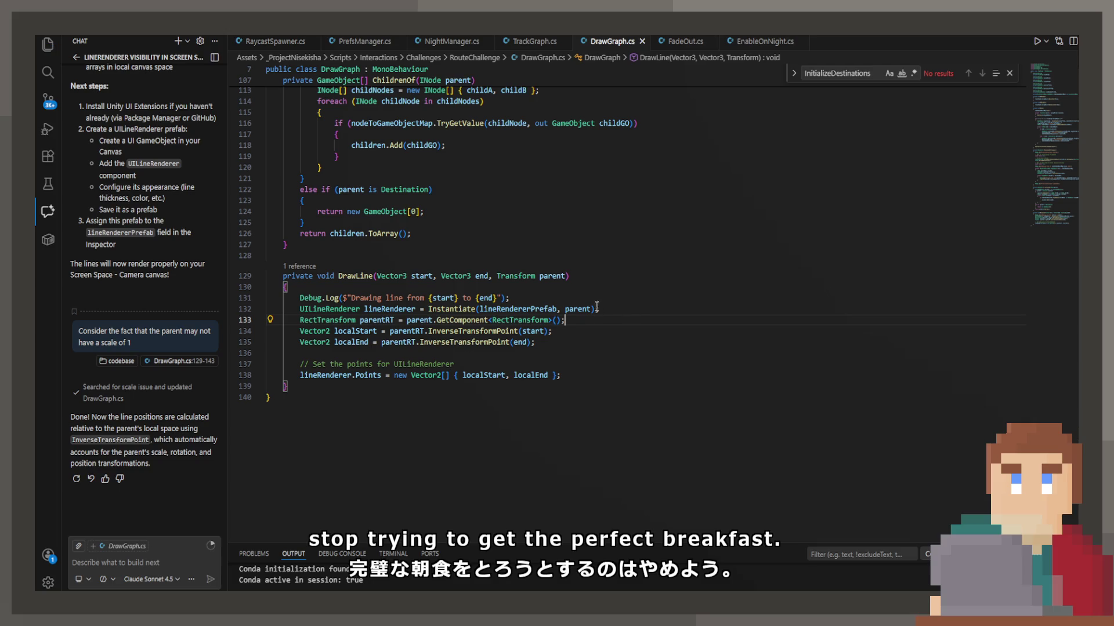
{"action": "double_click", "coordinate": [507, 335]}
{"action": "left_click", "coordinate": [568, 342]}
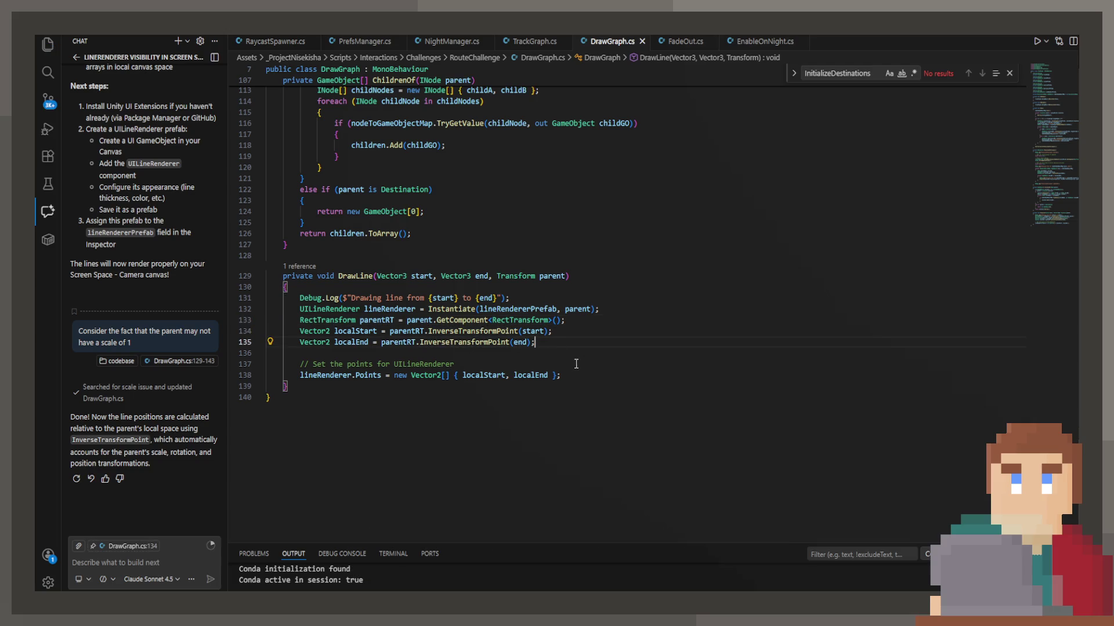
{"action": "key", "text": "alt+Tab"}
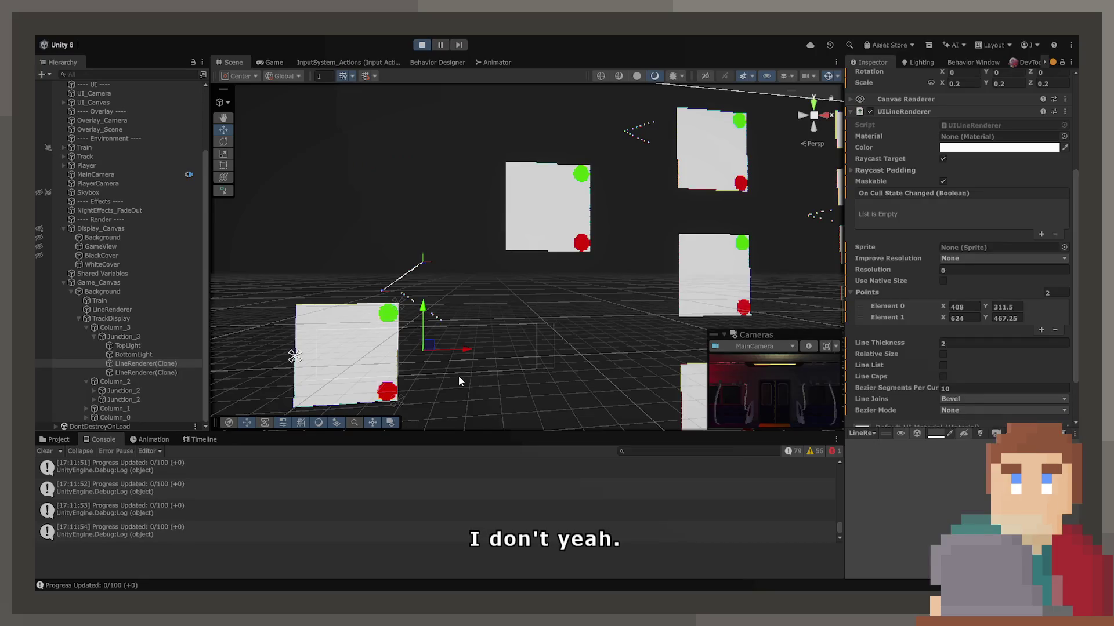
Restart the scene and expand Column_3 > Junction_3 in the Hierarchy.
{"action": "left_click", "coordinate": [422, 46]}
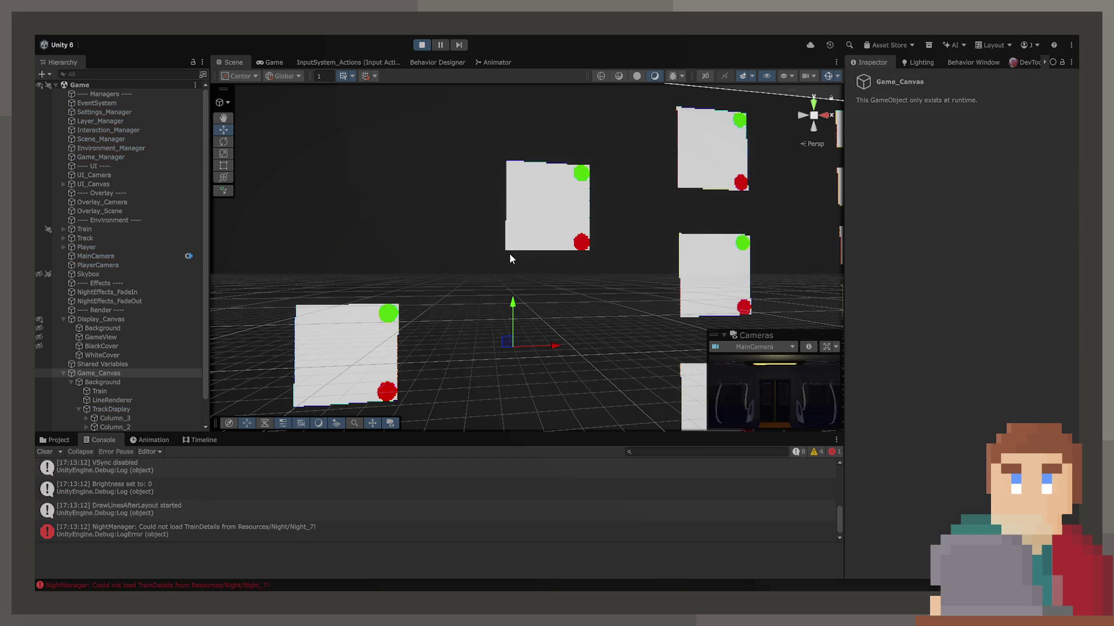
{"action": "left_click", "coordinate": [138, 420]}
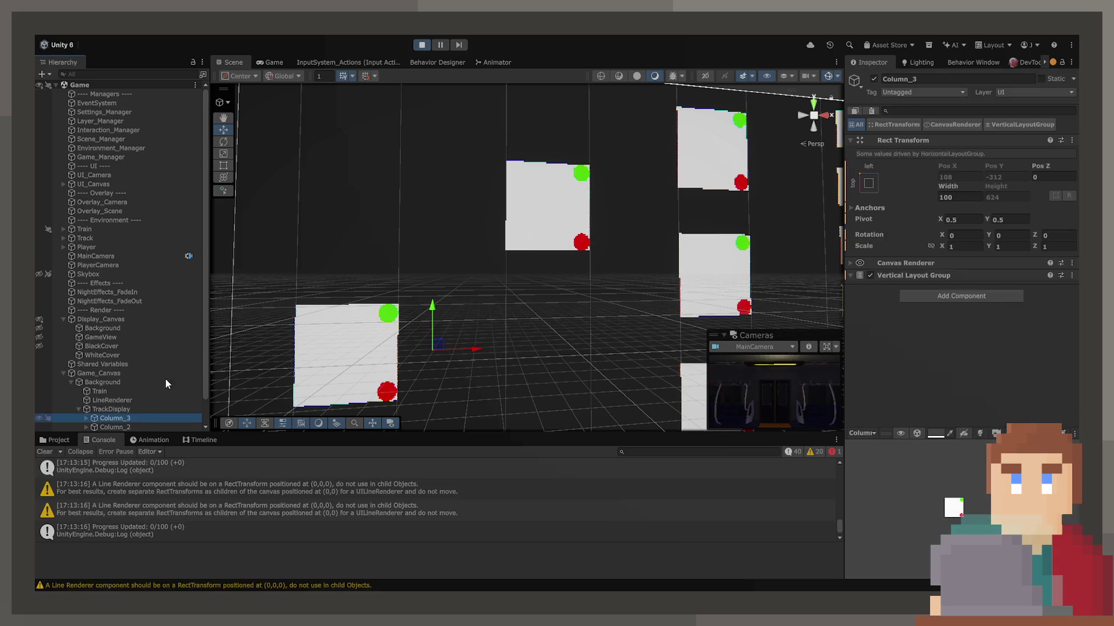
{"action": "scroll", "coordinate": [181, 346], "scroll_direction": "down", "scroll_amount": 1}
{"action": "key", "text": "Right"}
{"action": "key", "text": "Down"}
{"action": "key", "text": "Right"}
Compare the two LineRenderer clones' points, running from (0,0) to (216, 156).
{"action": "key", "text": "Down"}
{"action": "key", "text": "Down"}
{"action": "key", "text": "Down"}
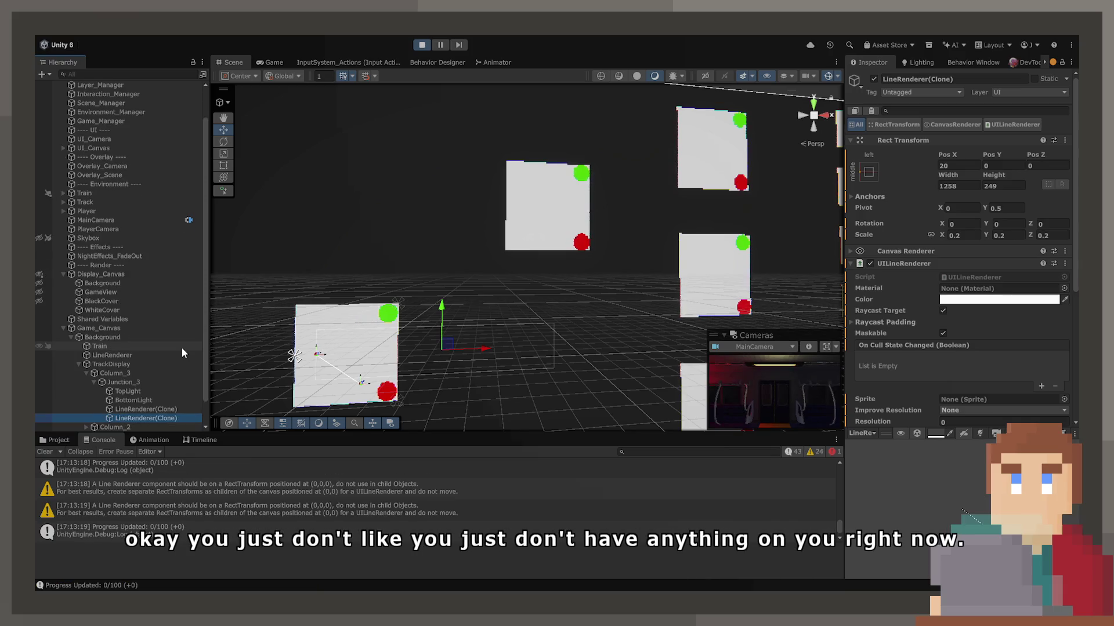
{"action": "key", "text": "Up"}
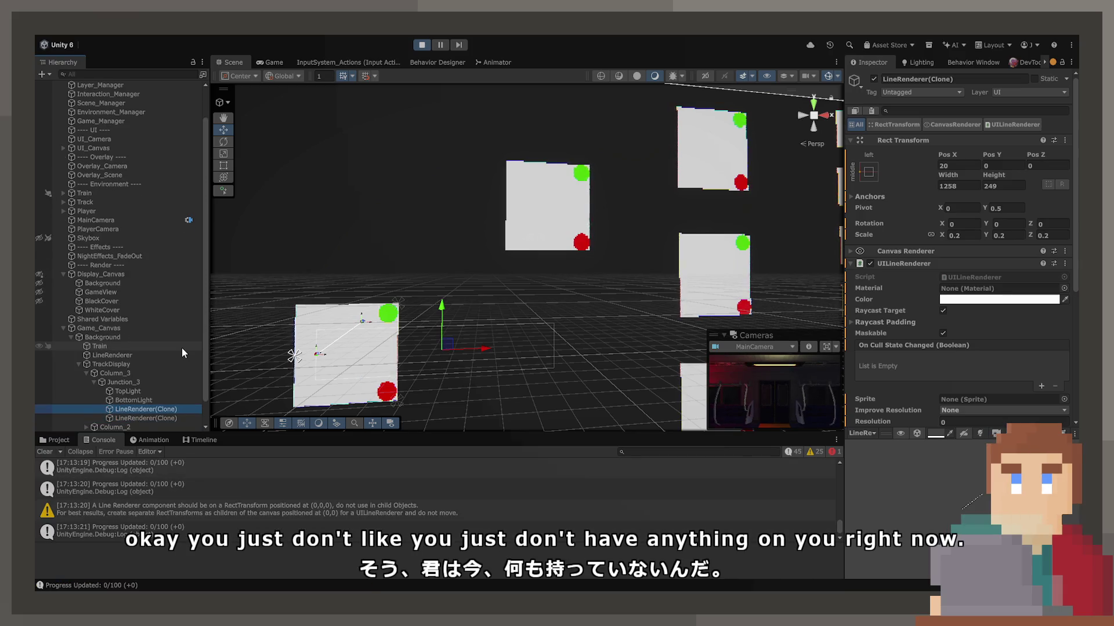
{"action": "scroll", "coordinate": [920, 300], "scroll_direction": "down", "scroll_amount": 5}
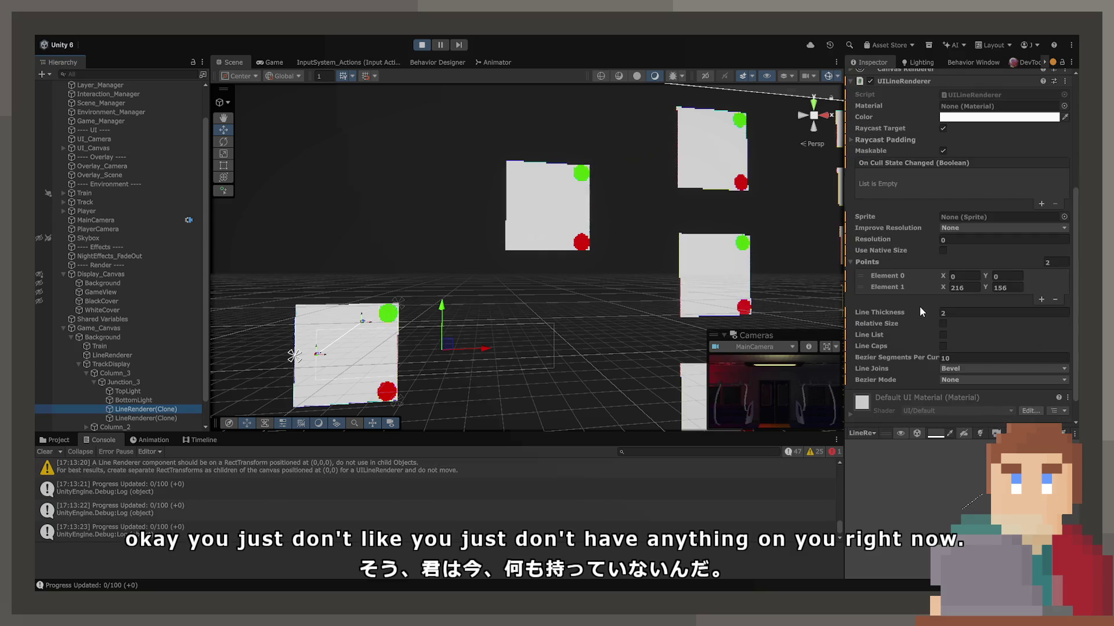
{"action": "key", "text": "Down"}
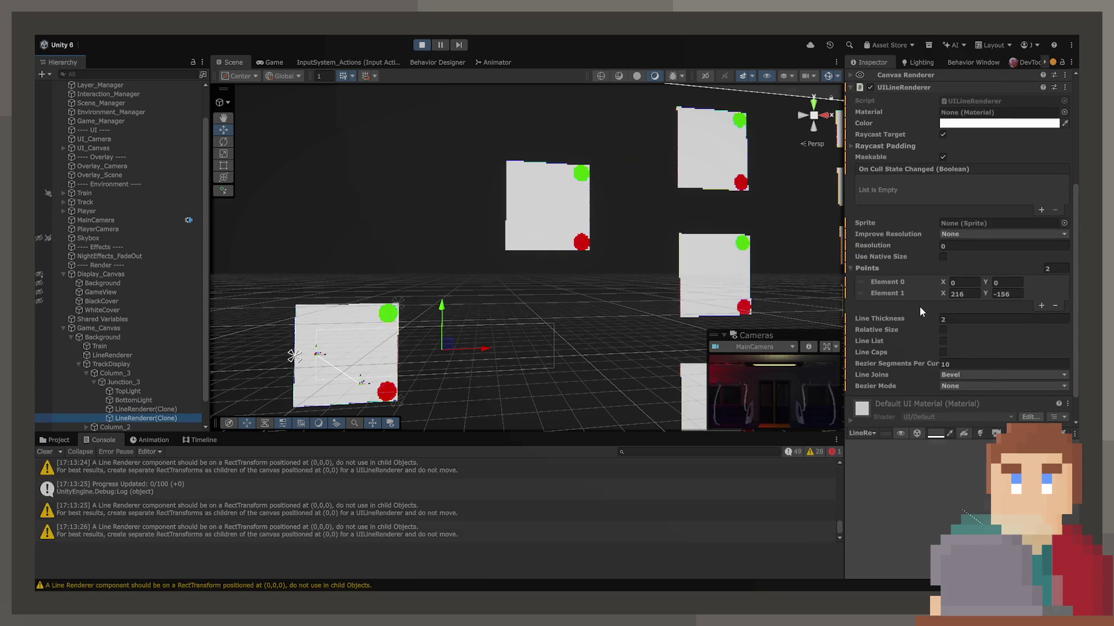
{"action": "key", "text": "Up"}
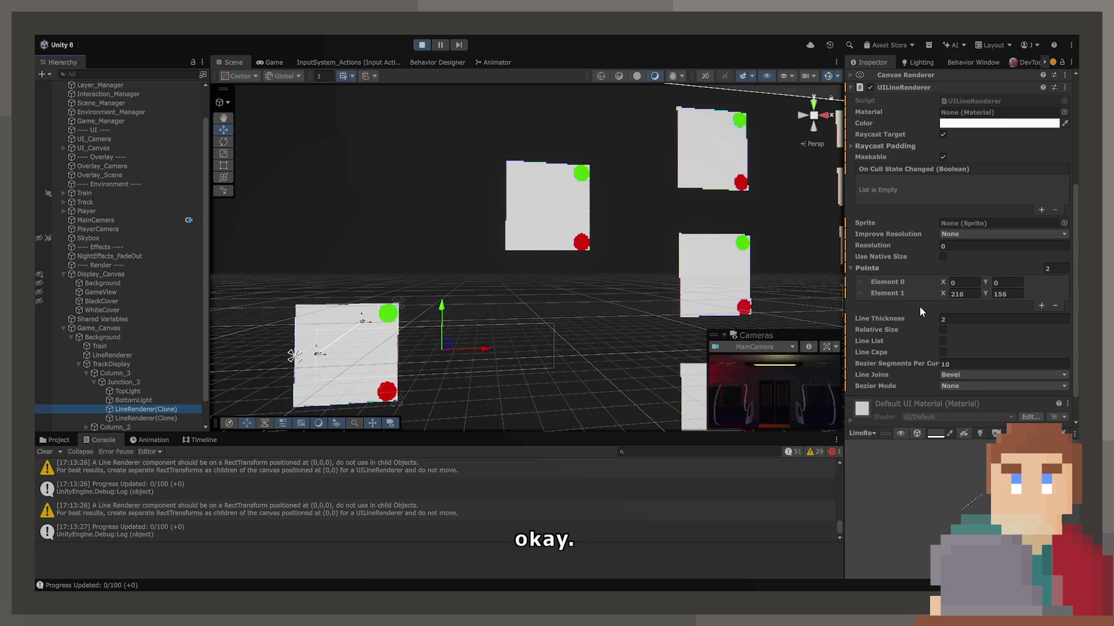
{"action": "scroll", "coordinate": [928, 273], "scroll_direction": "up", "scroll_amount": 5}
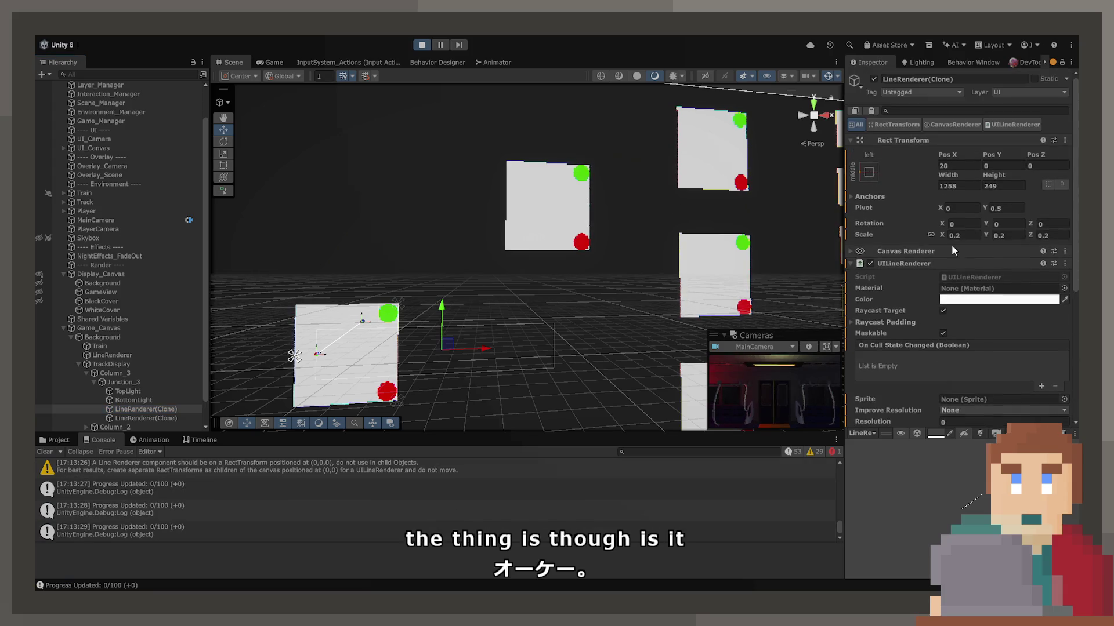
{"action": "left_click", "coordinate": [968, 167]}
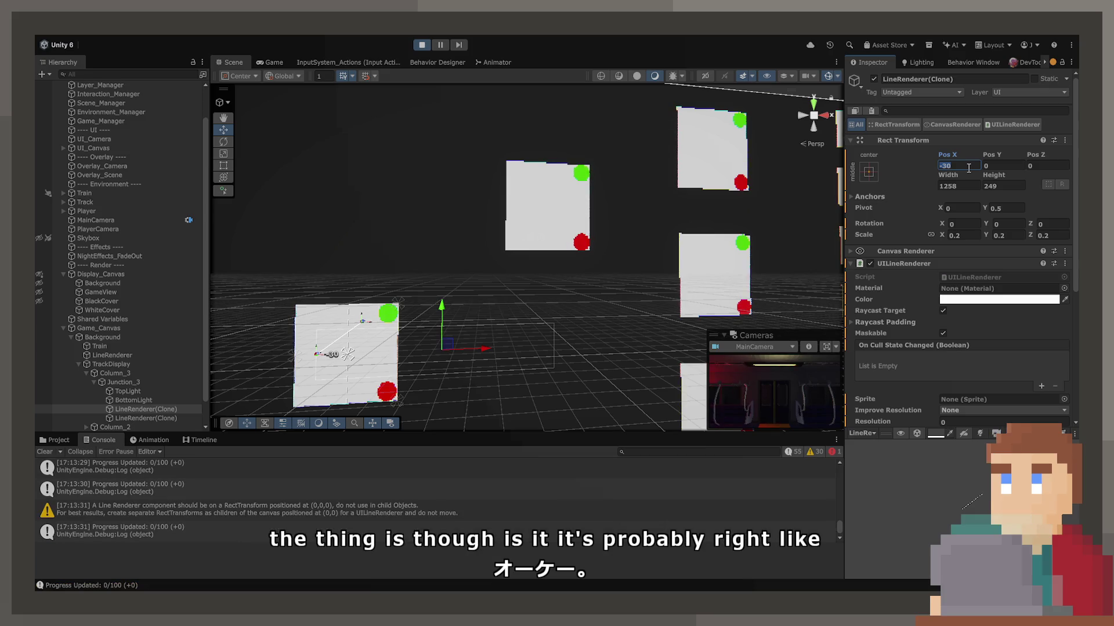
Centre the line clone's anchor with Pos X 0 and Pivot X 0.5.
{"action": "type", "text": "0"}
{"action": "left_click", "coordinate": [965, 207]}
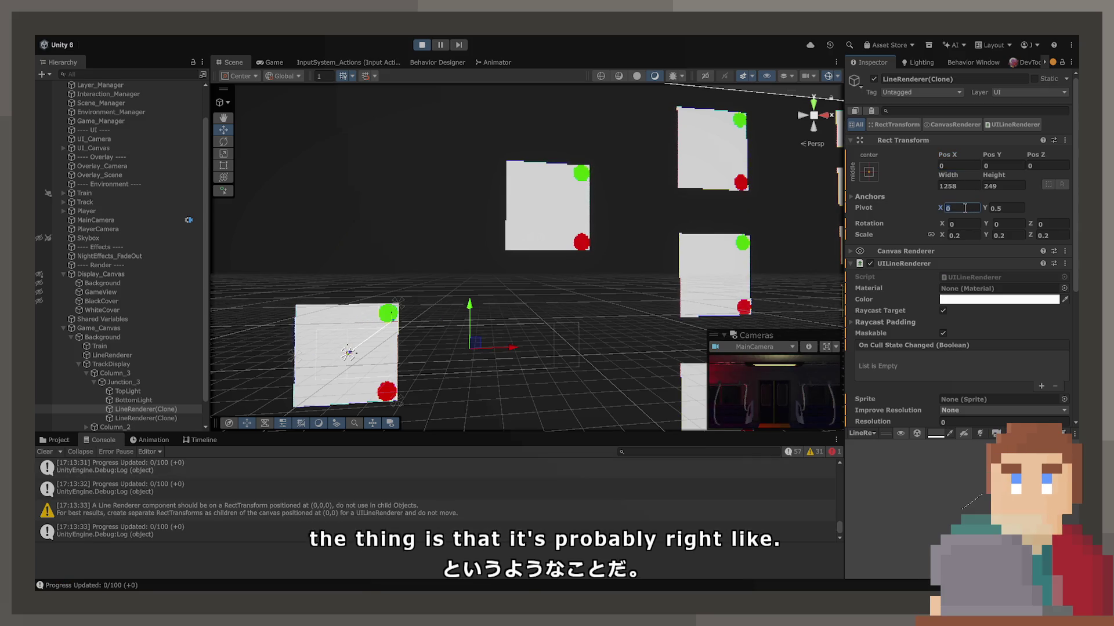
{"action": "type", "text": "0.5"}
{"action": "left_click", "coordinate": [963, 167]}
{"action": "type", "text": "0"}
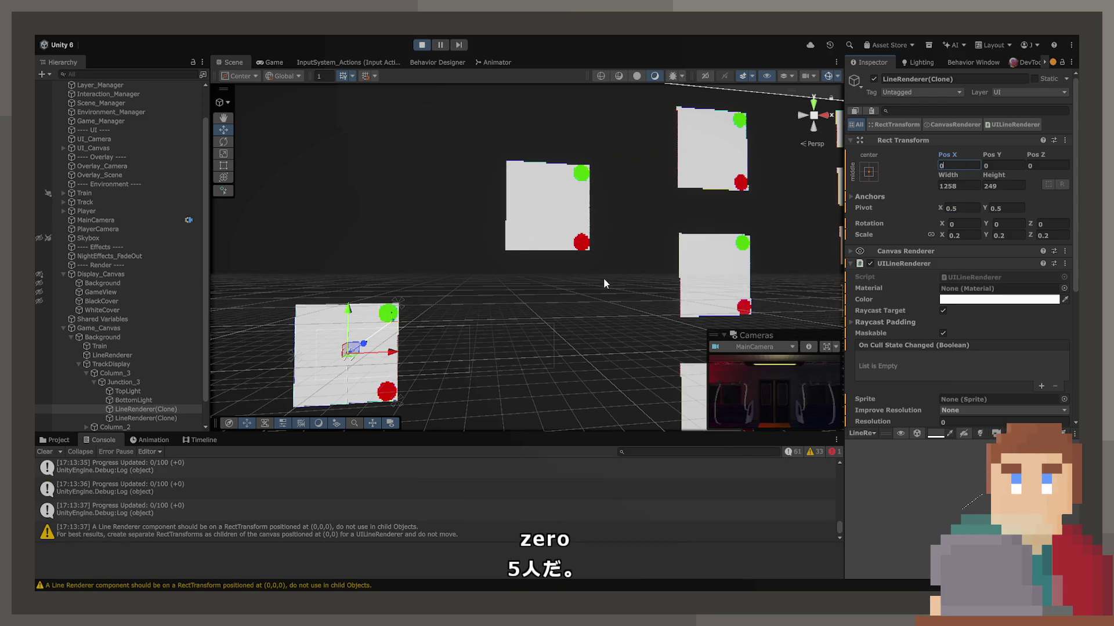
{"action": "key", "text": "Return"}
Multiply the end point to (1080, 780) to reach the upper square, then stop play mode.
{"action": "scroll", "coordinate": [977, 310], "scroll_direction": "down", "scroll_amount": 5}
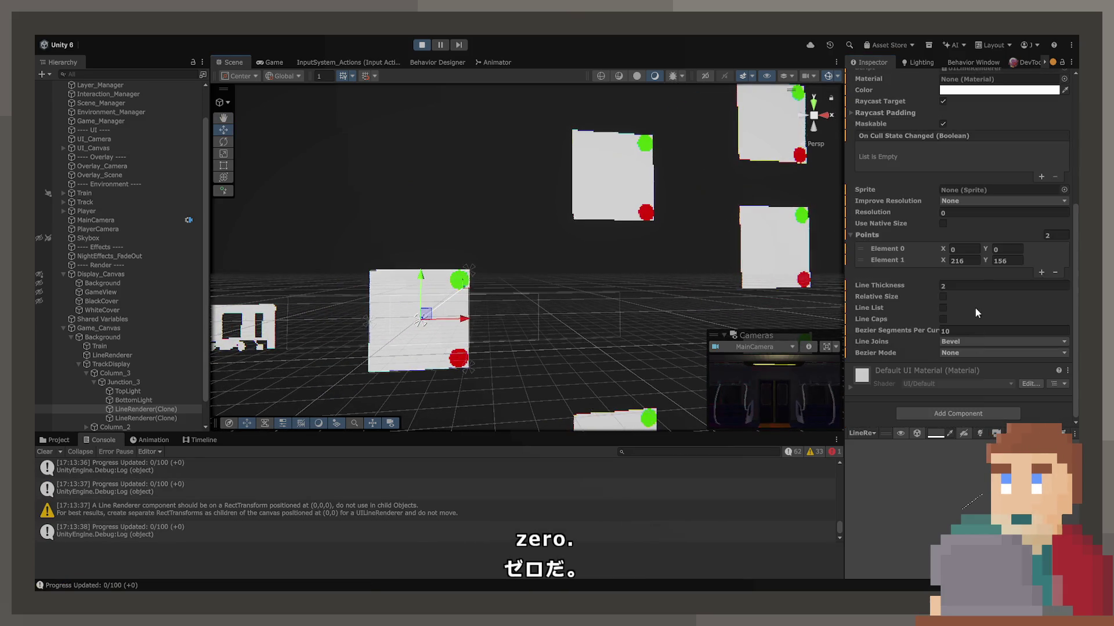
{"action": "left_click", "coordinate": [970, 261]}
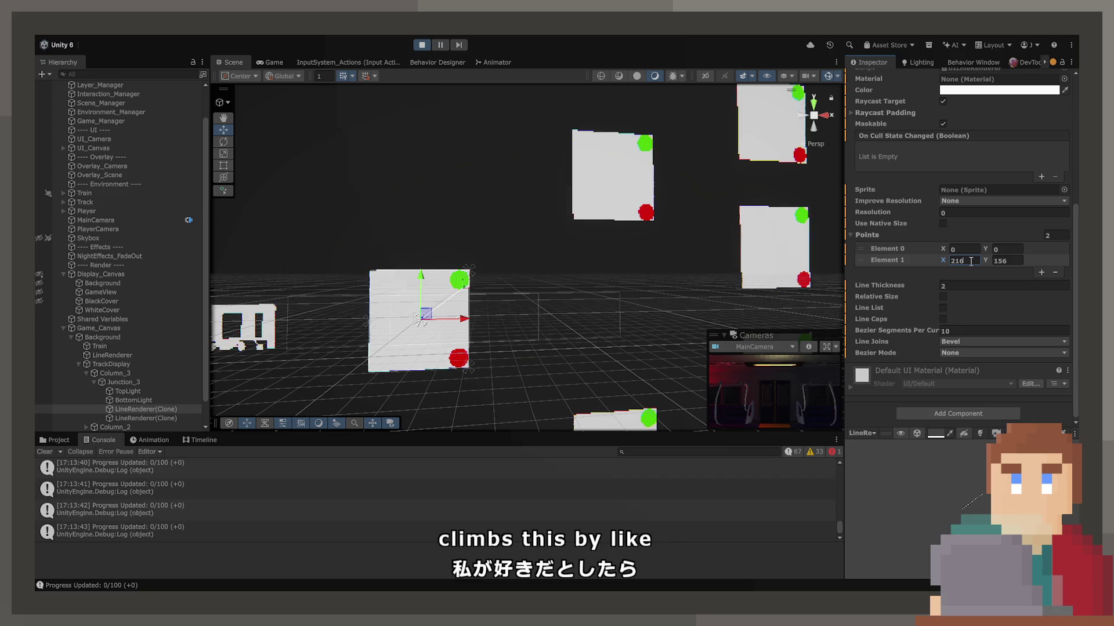
{"action": "type", "text": "*3"}
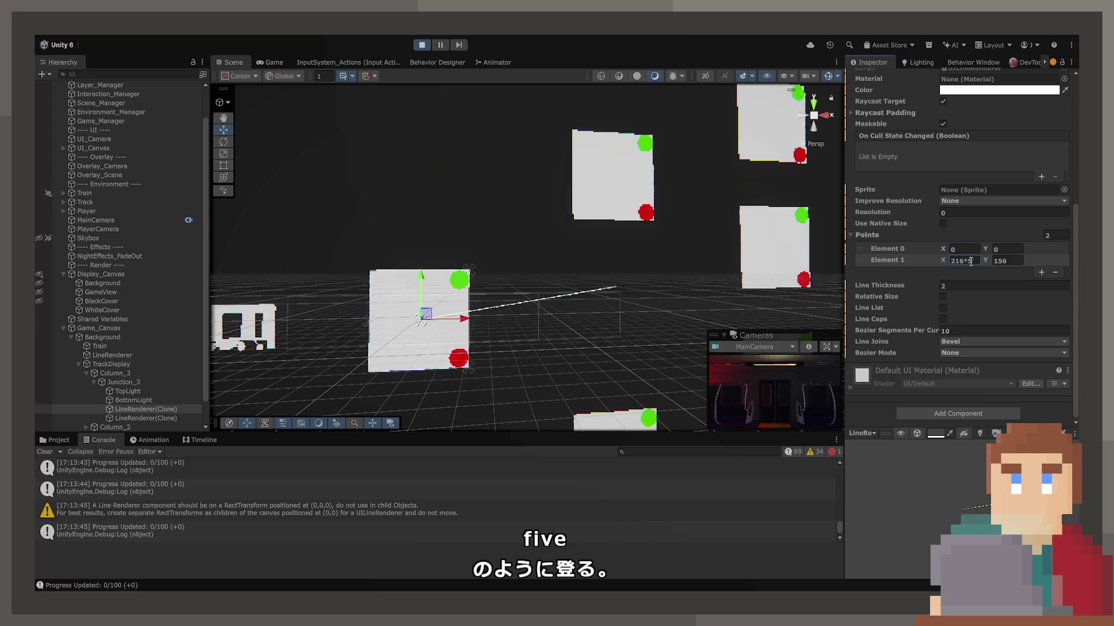
{"action": "key", "text": "Tab"}
{"action": "type", "text": "*5"}
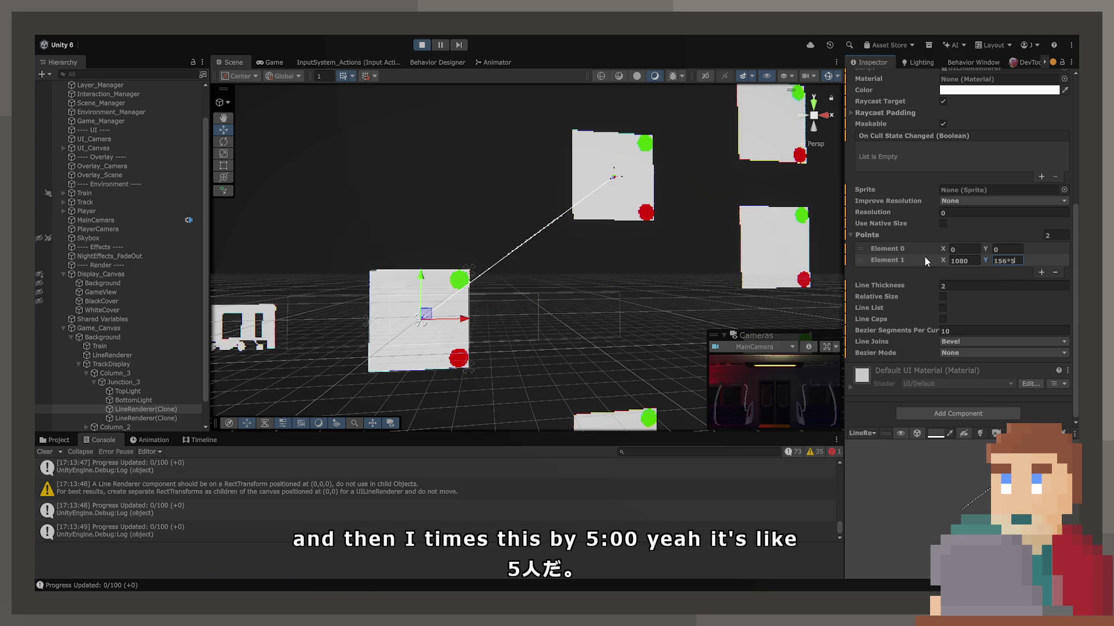
{"action": "left_click", "coordinate": [422, 45]}
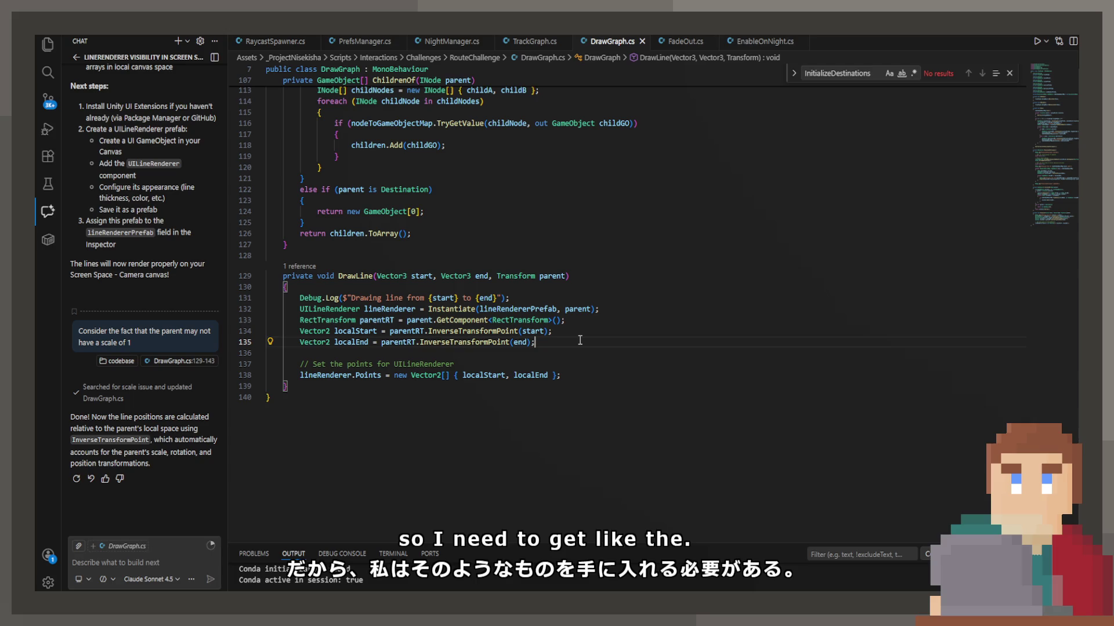
Add a line setting localStart = localStart * (1 / parentRT.localScale).
{"action": "key", "text": "Return"}
{"action": "key", "text": "Return"}
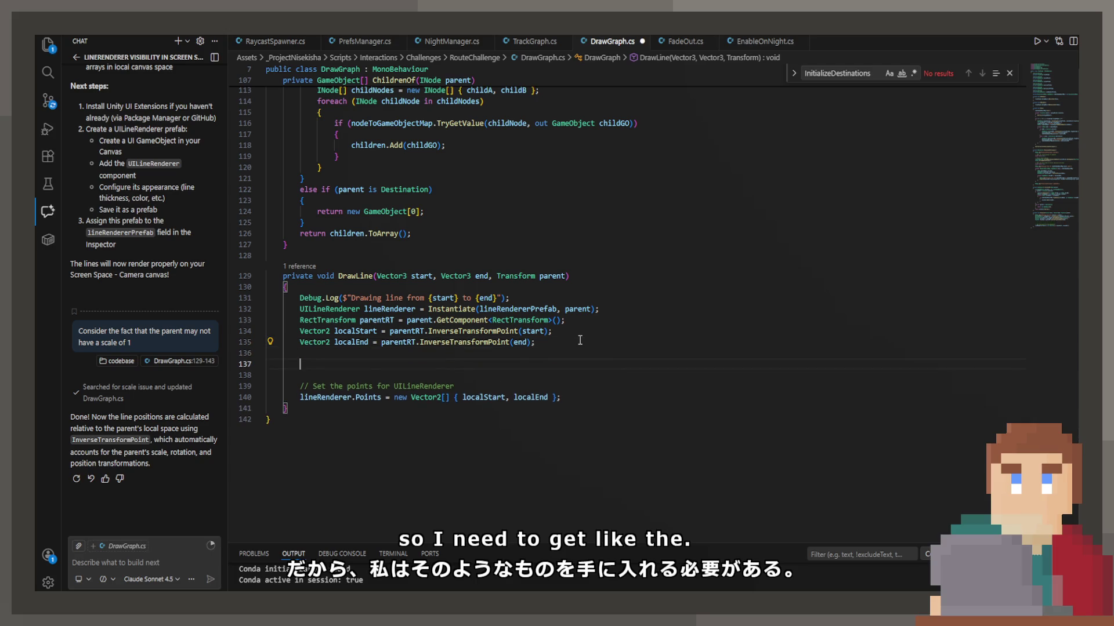
{"action": "type", "text": "local"}
{"action": "key", "text": "Down"}
{"action": "key", "text": "Down"}
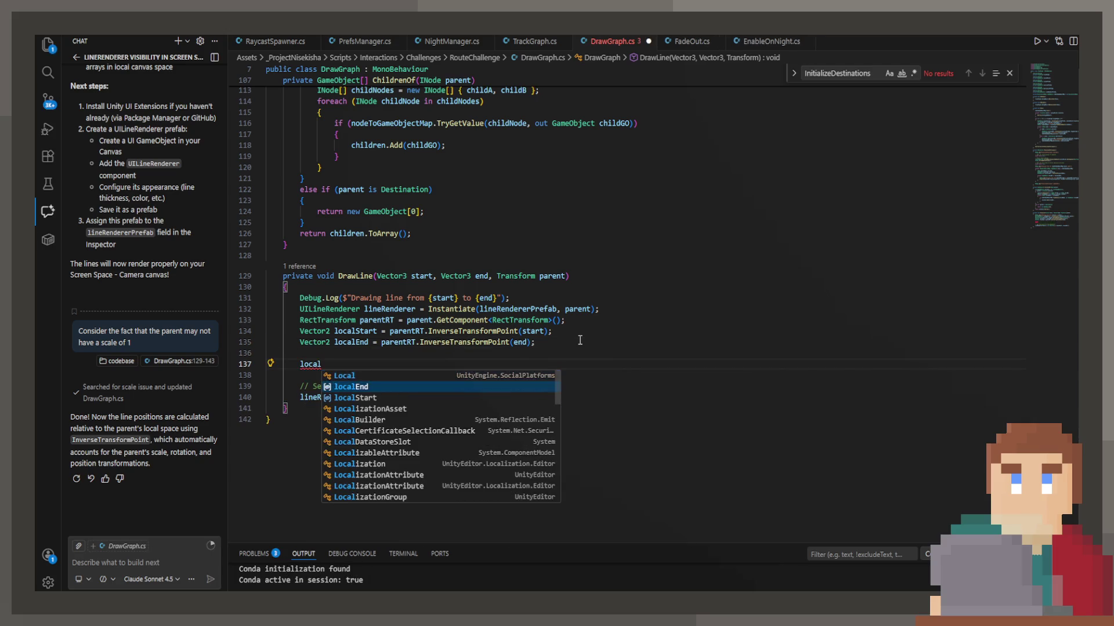
{"action": "key", "text": "Tab"}
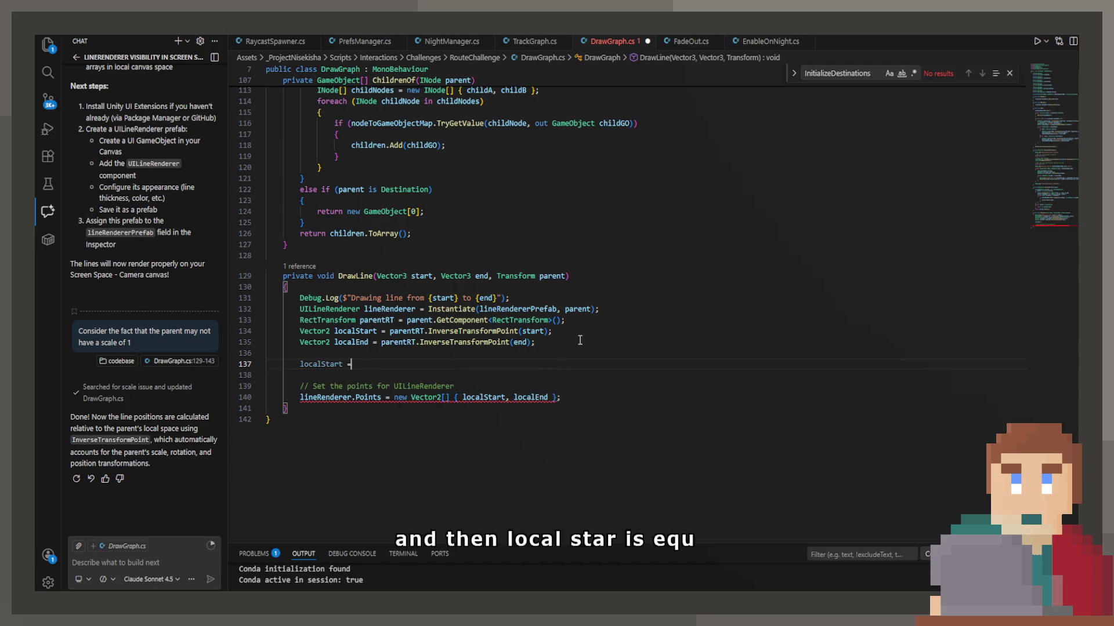
{"action": "type", "text": "= localStart"}
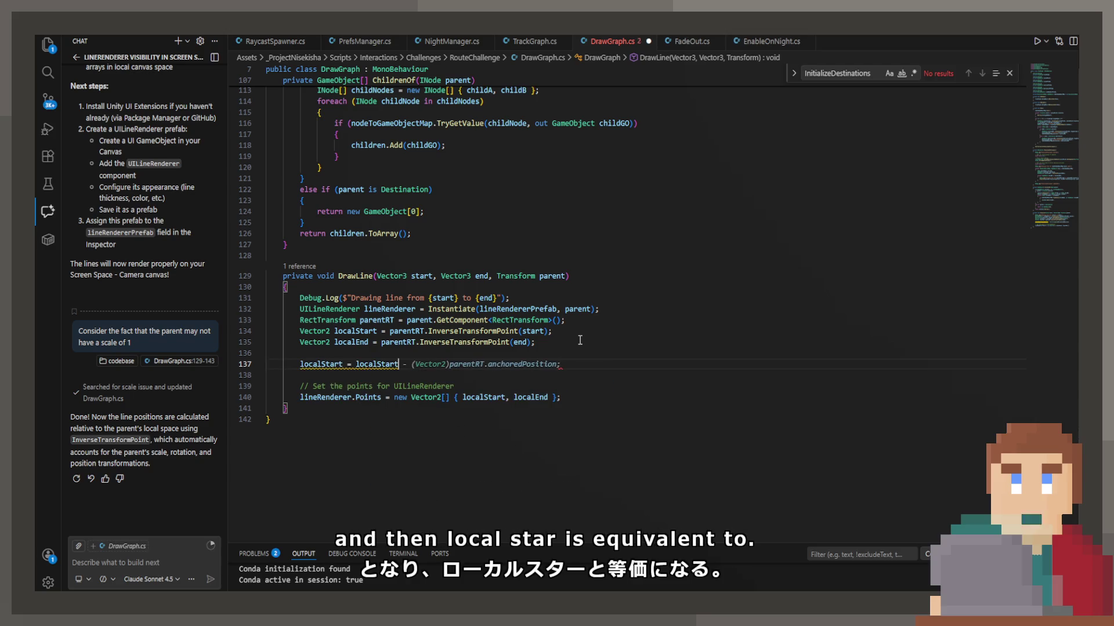
{"action": "type", "text": " *"}
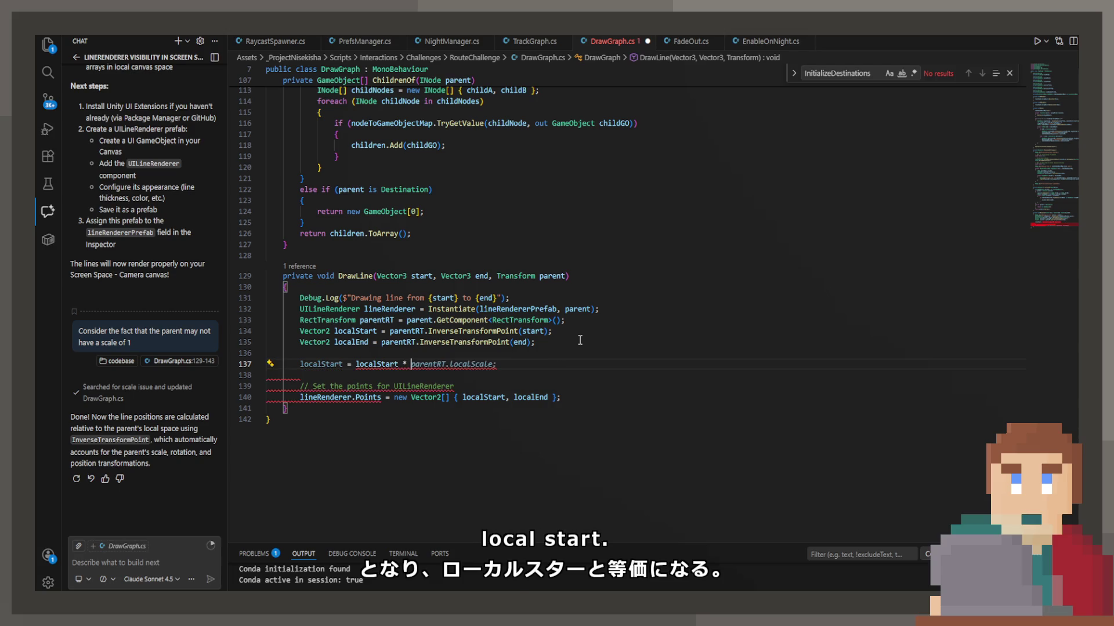
{"action": "key", "text": "Tab"}
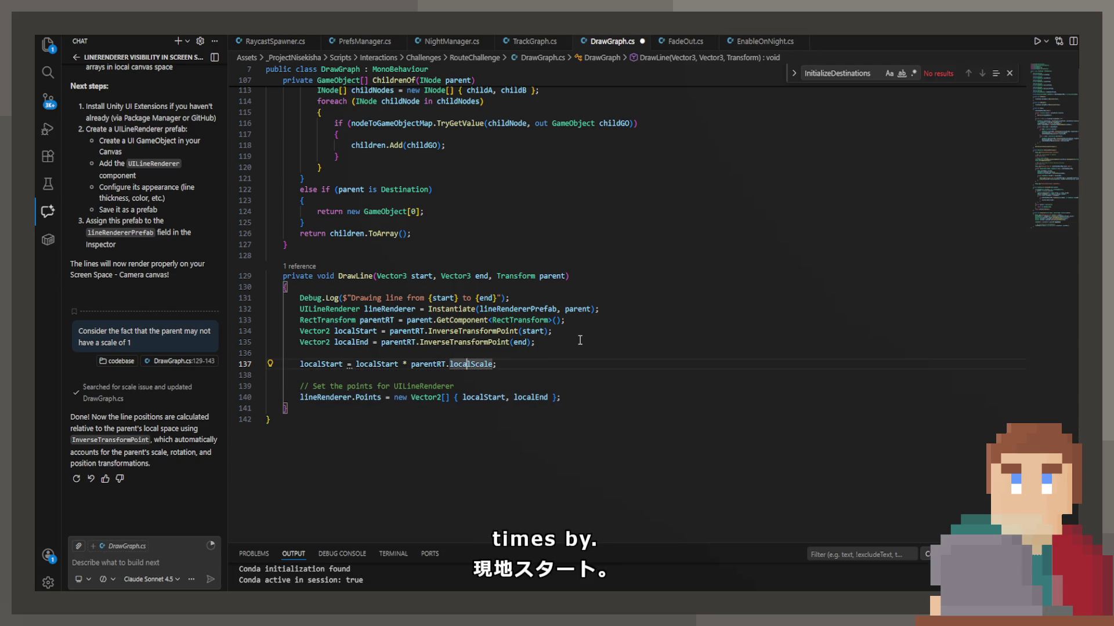
{"action": "key", "text": "Left"}
{"action": "key", "text": "Left"}
{"action": "key", "text": "Left"}
{"action": "type", "text": "(1 /"}
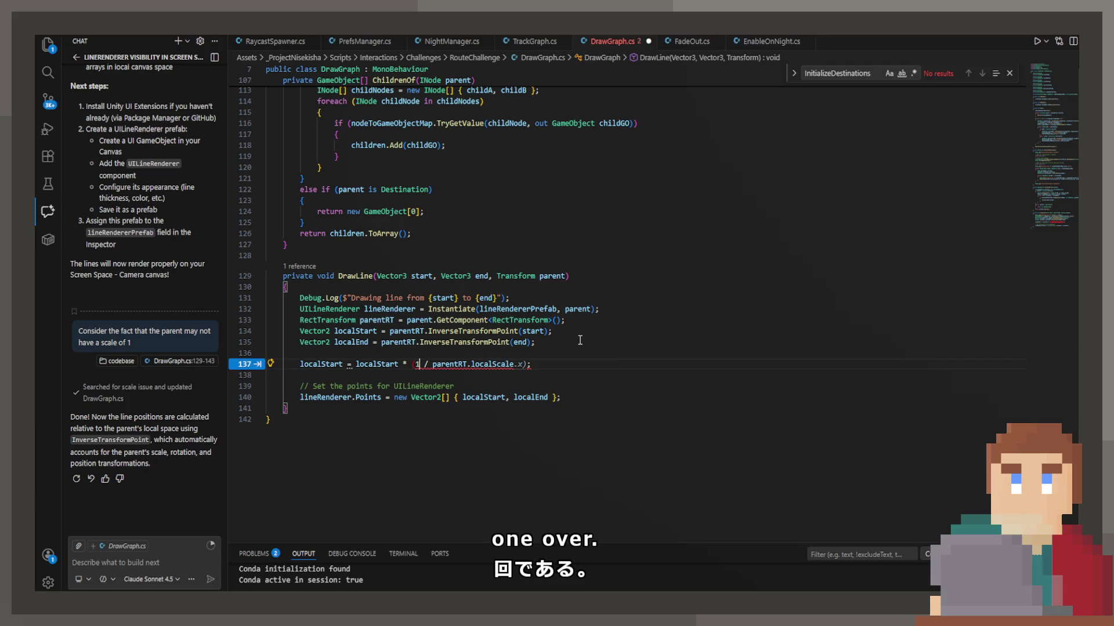
{"action": "key", "text": "Right"}
{"action": "key", "text": "Right"}
{"action": "key", "text": "Right"}
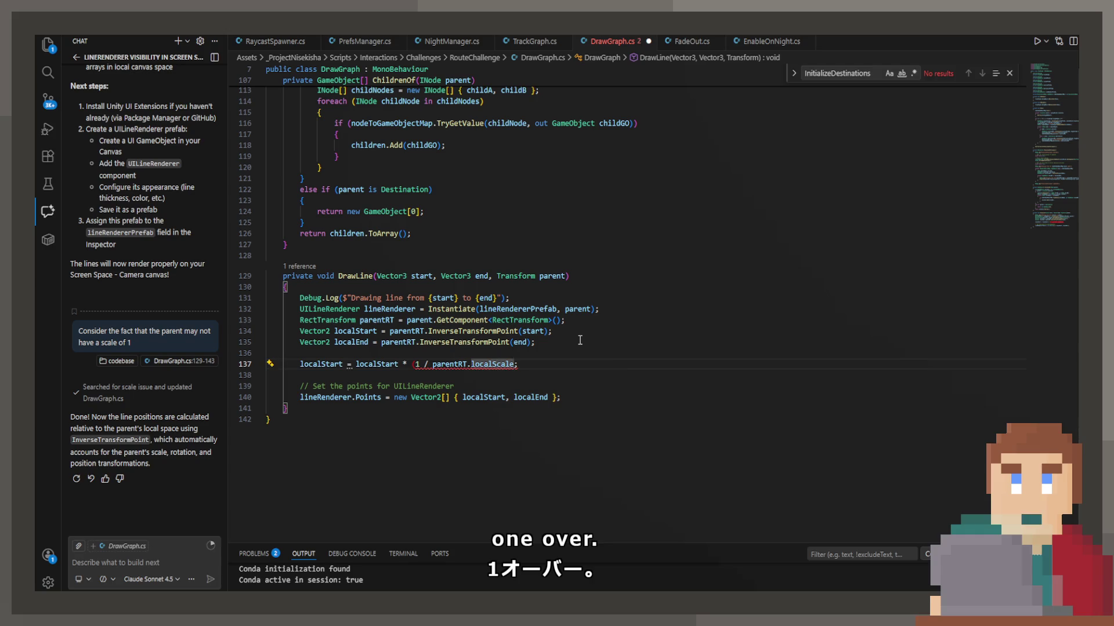
{"action": "type", "text": ")"}
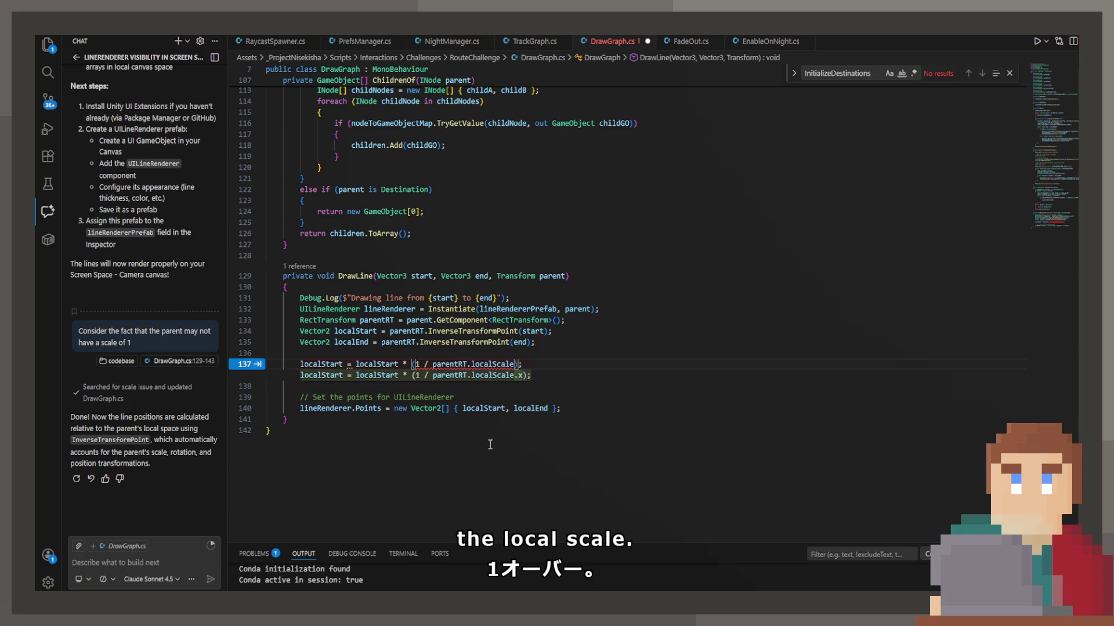
Use localScale.x for localStart and add the matching localEnd line using localScale.y.
{"action": "mouse_move", "coordinate": [492, 366]}
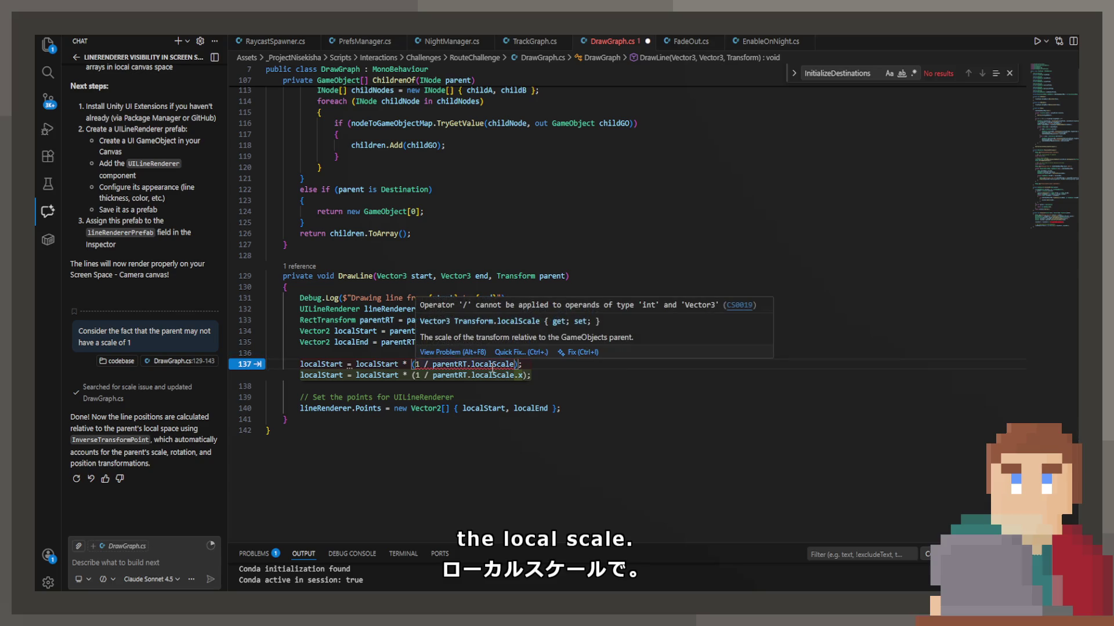
{"action": "key", "text": "Tab"}
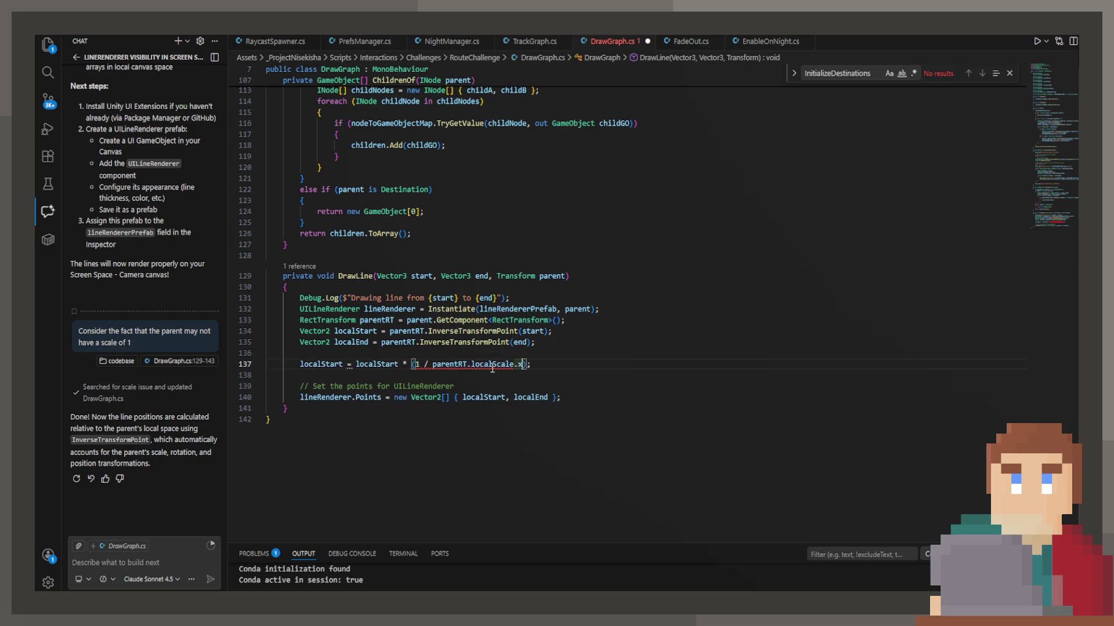
{"action": "key", "text": "Tab"}
{"action": "key", "text": "ctrl+a"}
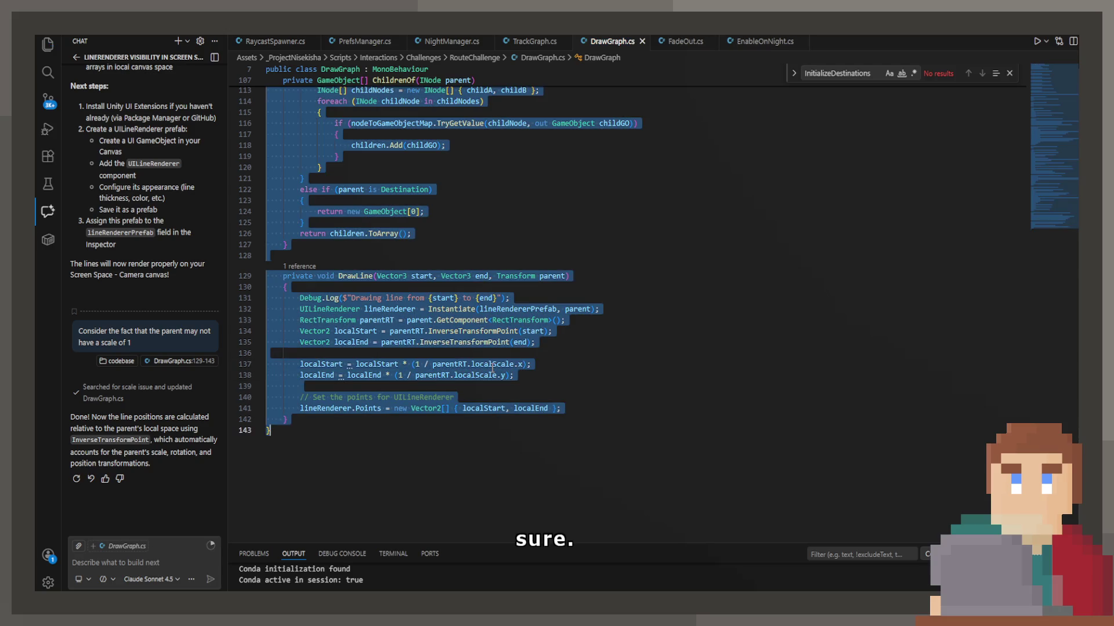
Rewrite both scaling lines to multiply by a new vector of 1/localScale.x and 1/localScale.y, and save.
{"action": "left_click", "coordinate": [570, 385]}
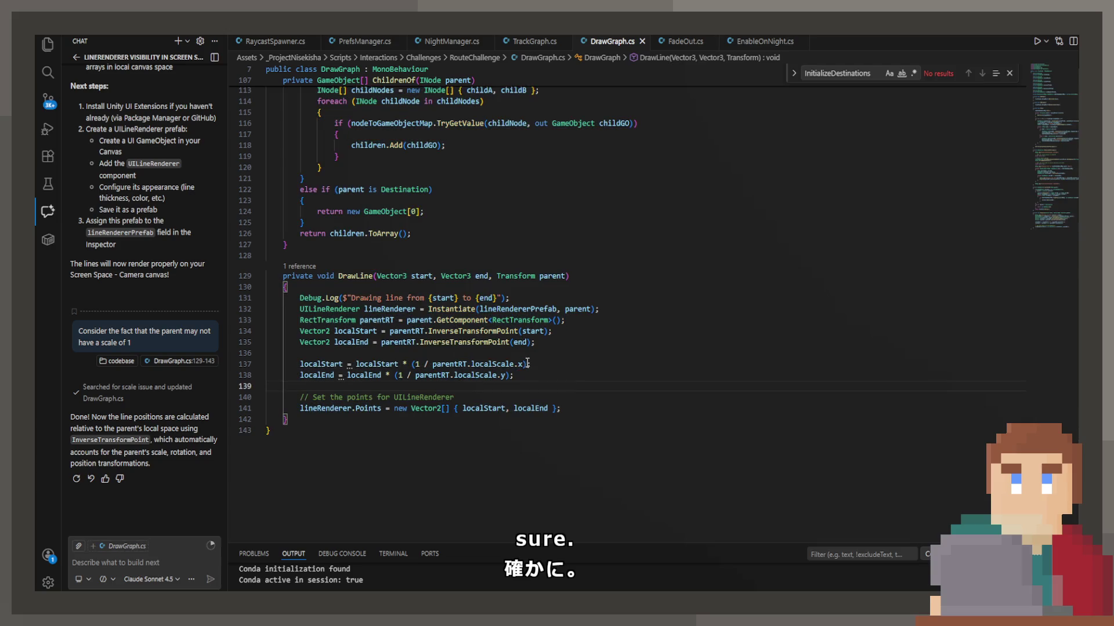
{"action": "left_click", "coordinate": [546, 376]}
{"action": "mouse_move", "coordinate": [537, 373]}
{"action": "left_mouse_down"}
{"action": "mouse_move", "coordinate": [431, 375]}
{"action": "mouse_move", "coordinate": [413, 364]}
{"action": "left_mouse_up"}
{"action": "left_click", "coordinate": [418, 364]}
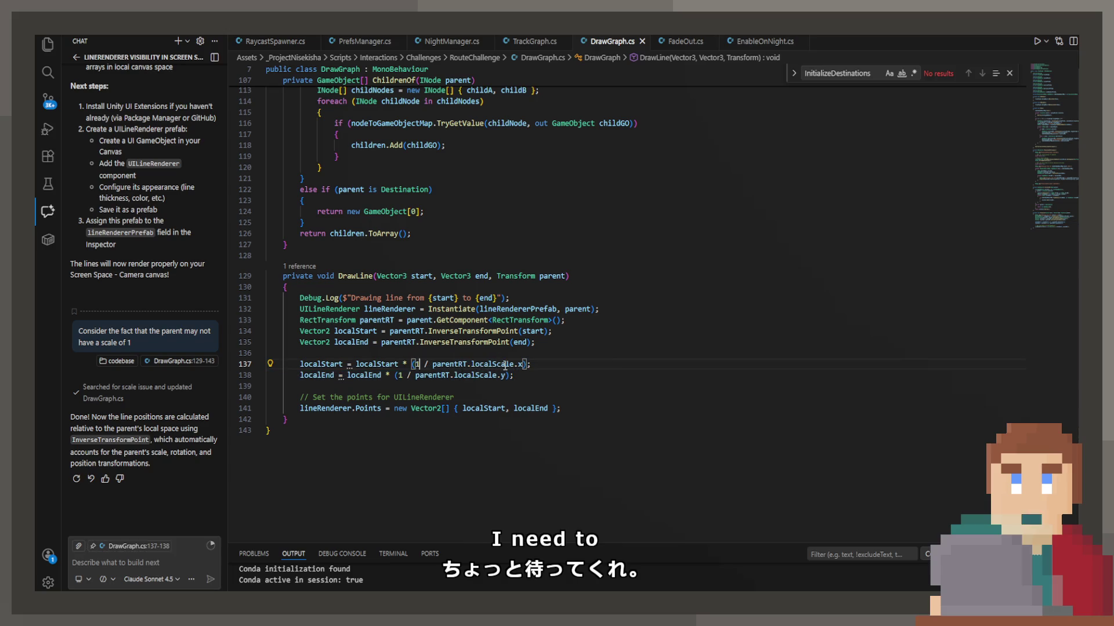
{"action": "type", "text": "new Vect"}
{"action": "left_click", "coordinate": [481, 398]}
{"action": "type", "text": "("}
{"action": "key", "text": "ctrl+Right"}
{"action": "key", "text": "ctrl+Right"}
{"action": "key", "text": "ctrl+Right"}
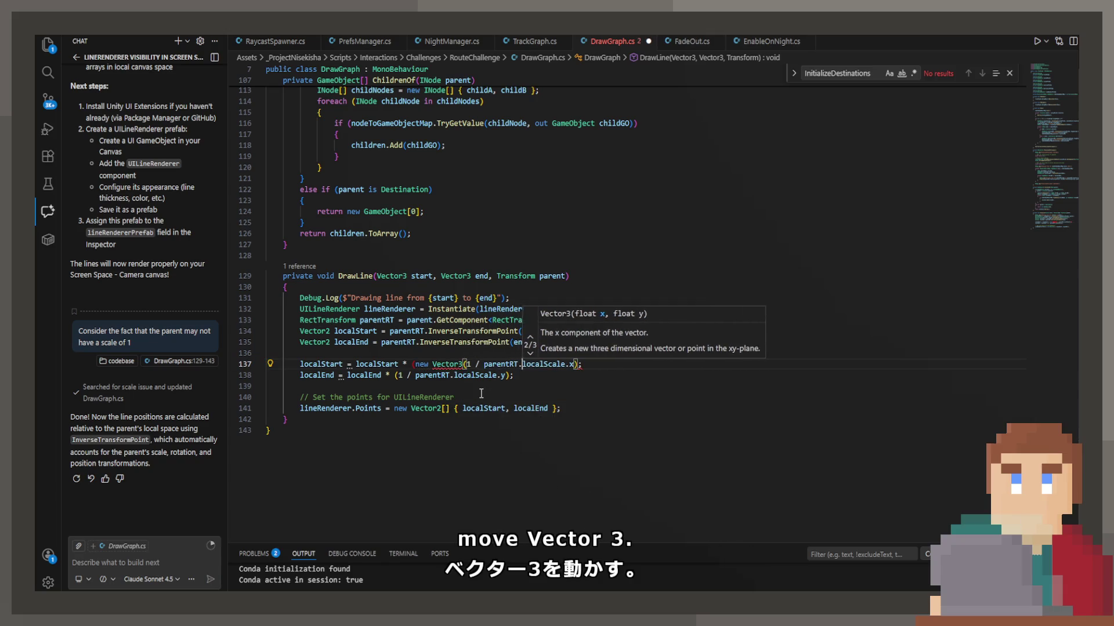
{"action": "type", "text": ", 1"}
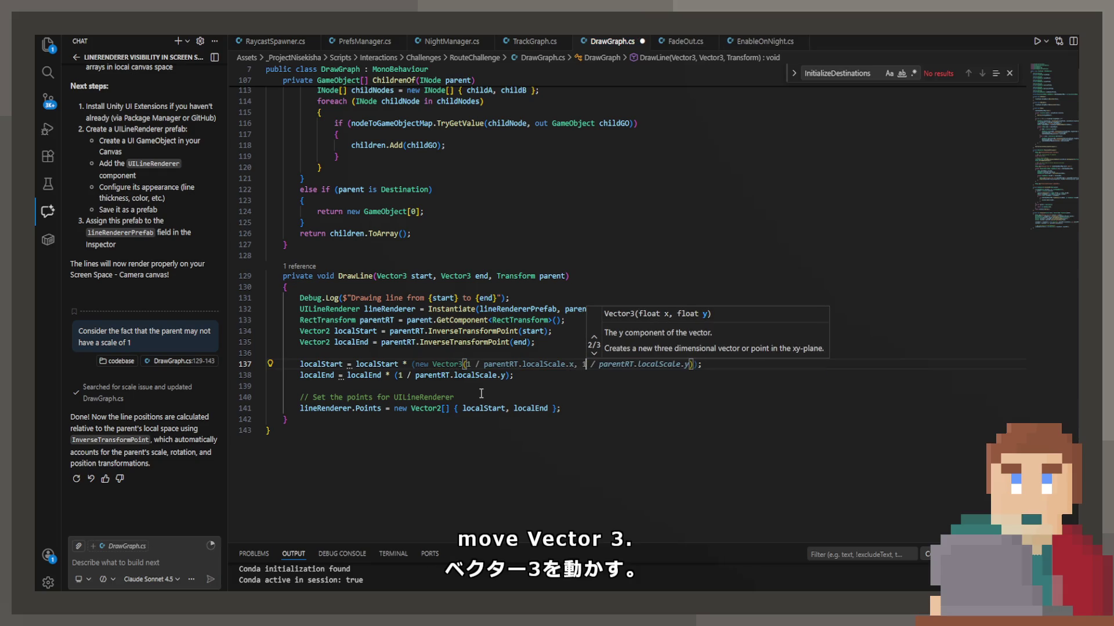
{"action": "key", "text": "Tab"}
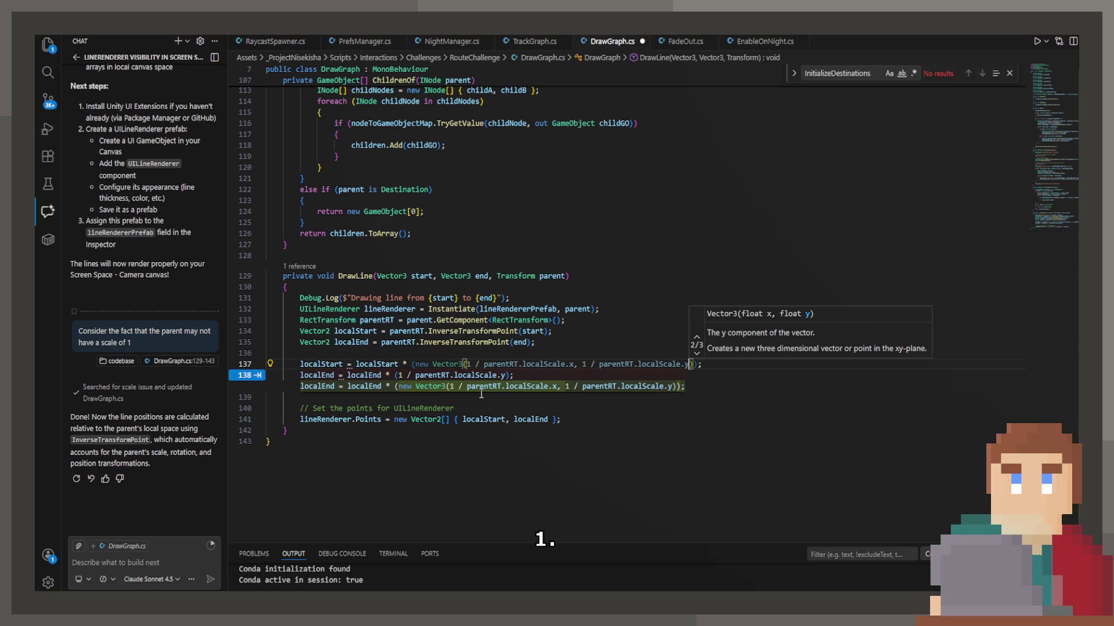
{"action": "key", "text": "Tab"}
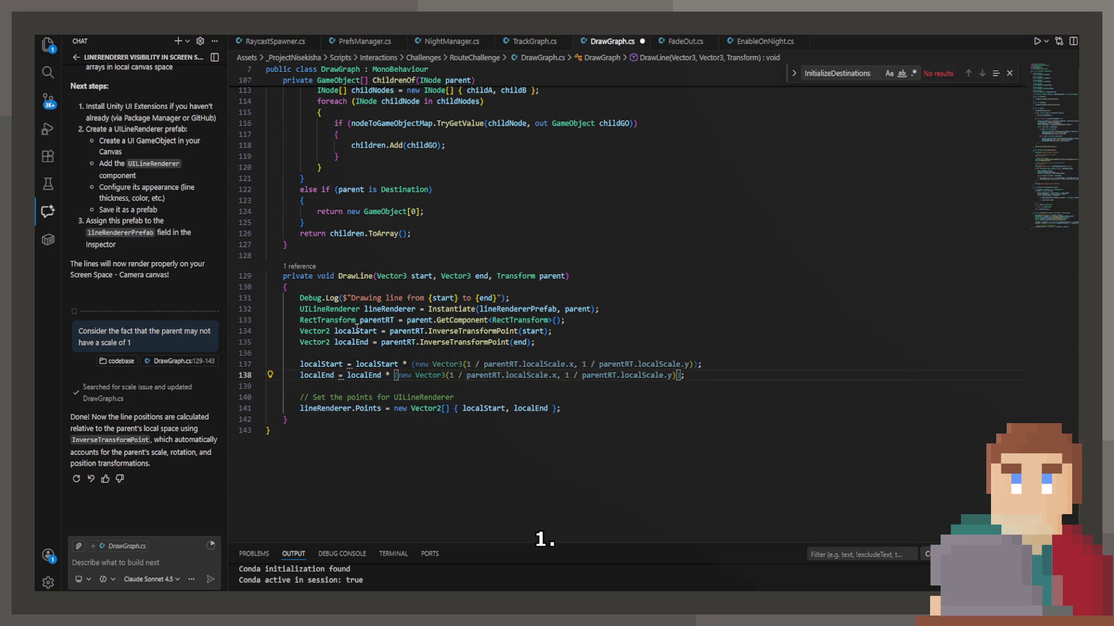
{"action": "key", "text": "ctrl+s"}
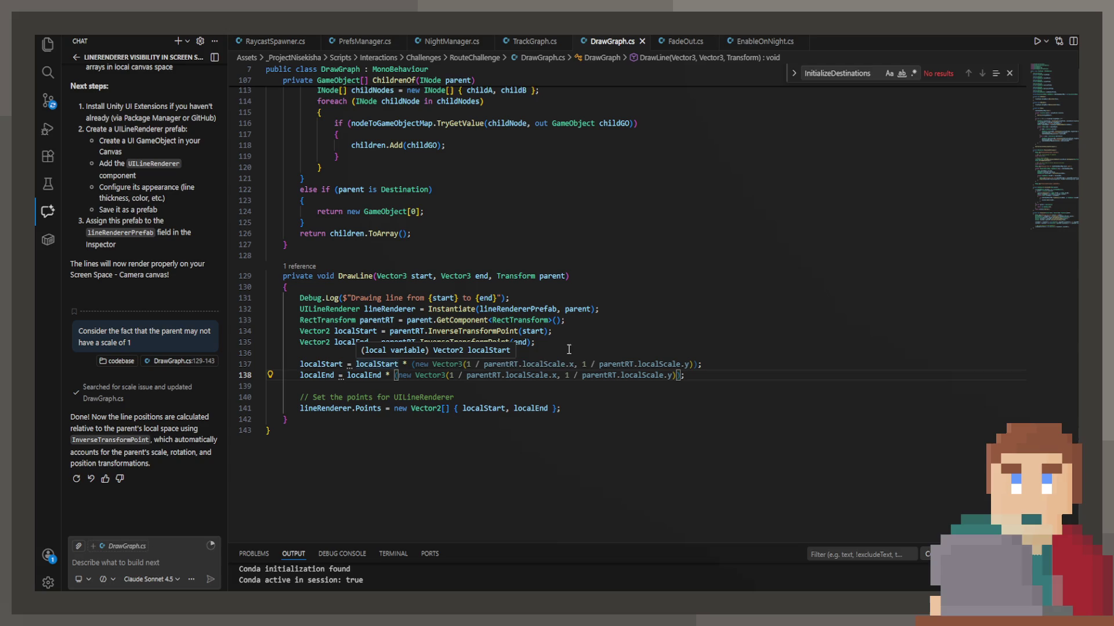
Change Vector3 to Vector2 on both scaling lines 137 and 138.
{"action": "double_click", "coordinate": [462, 364]}
{"action": "type", "text": "Vector2"}
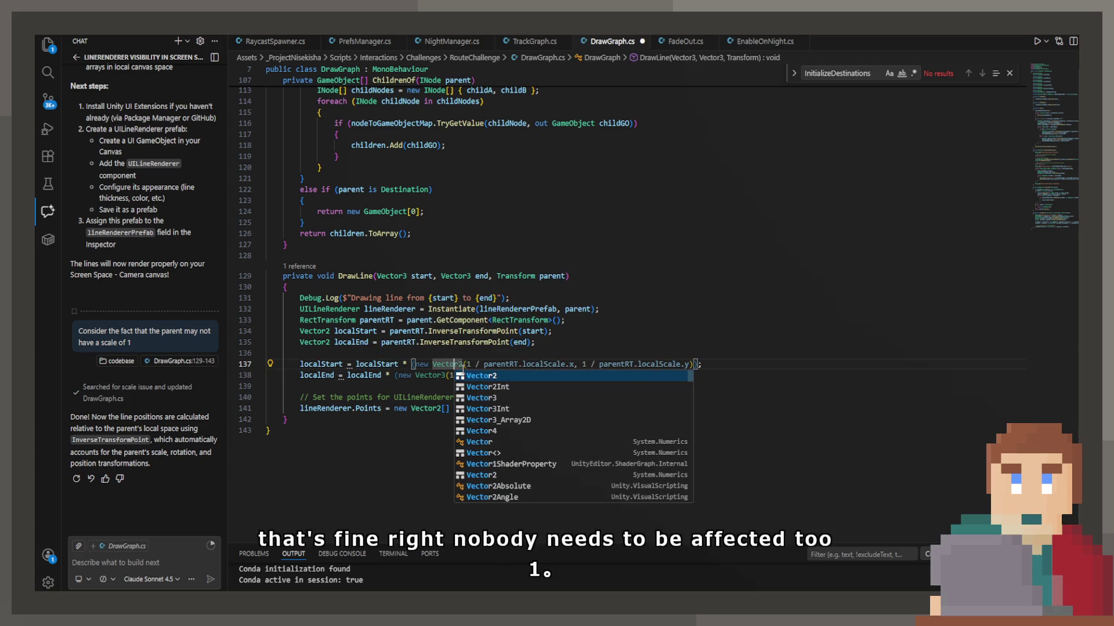
{"action": "key", "text": "Escape"}
{"action": "key", "text": "Down"}
{"action": "key", "text": "BackSpace"}
{"action": "type", "text": "2"}
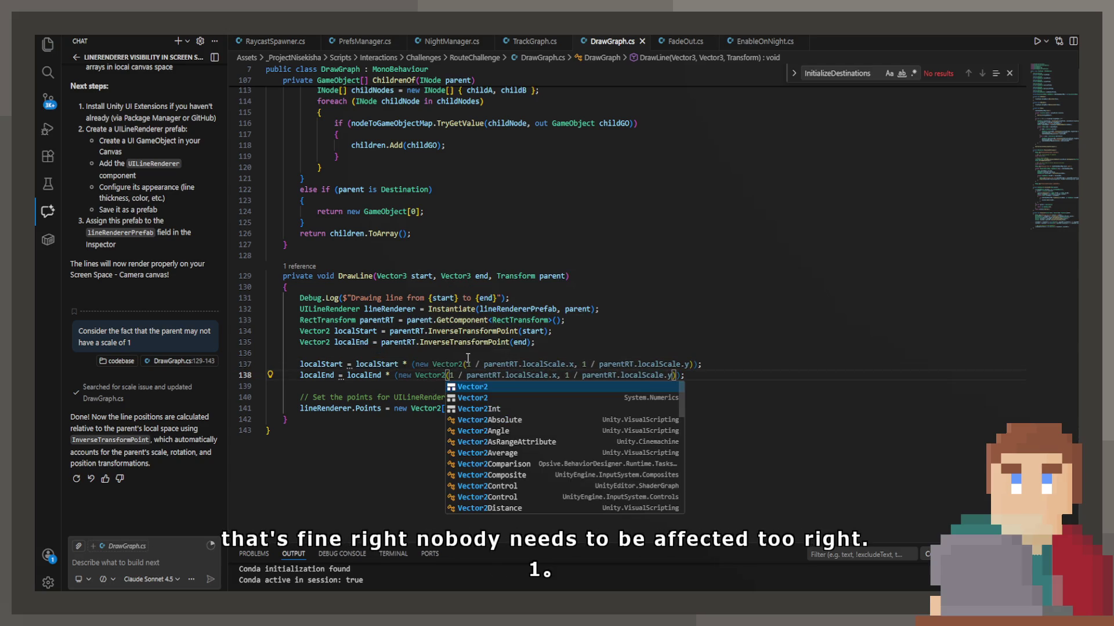
{"action": "left_click", "coordinate": [469, 354]}
Remove the unnecessary parentheses on lines 137 and 138 with Quick Fix, then return to Unity.
{"action": "left_click", "coordinate": [644, 363]}
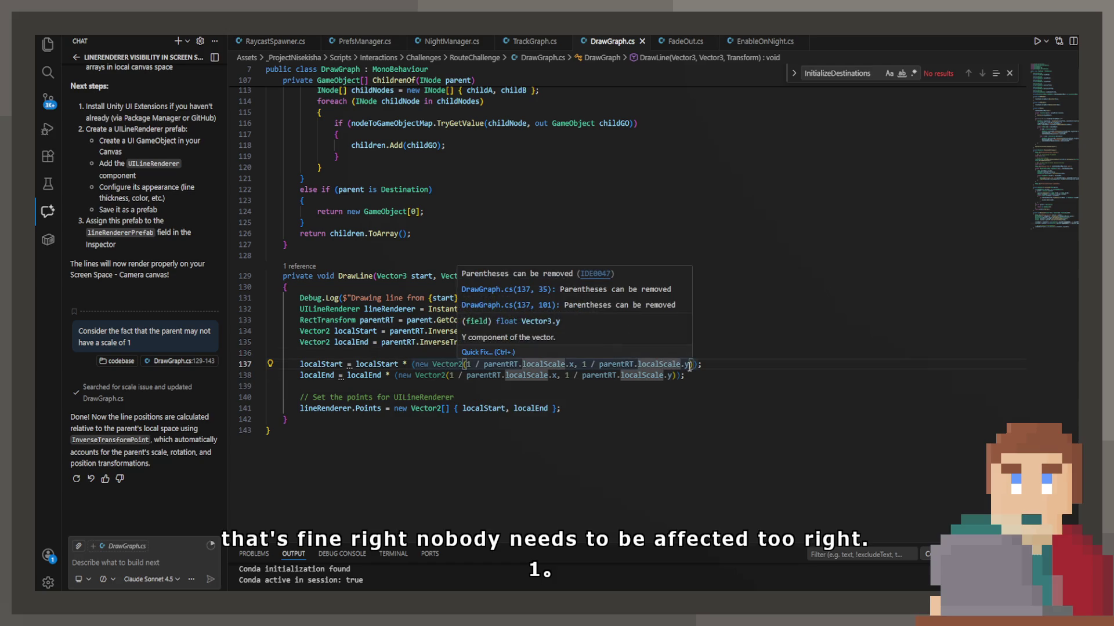
{"action": "left_click", "coordinate": [689, 366]}
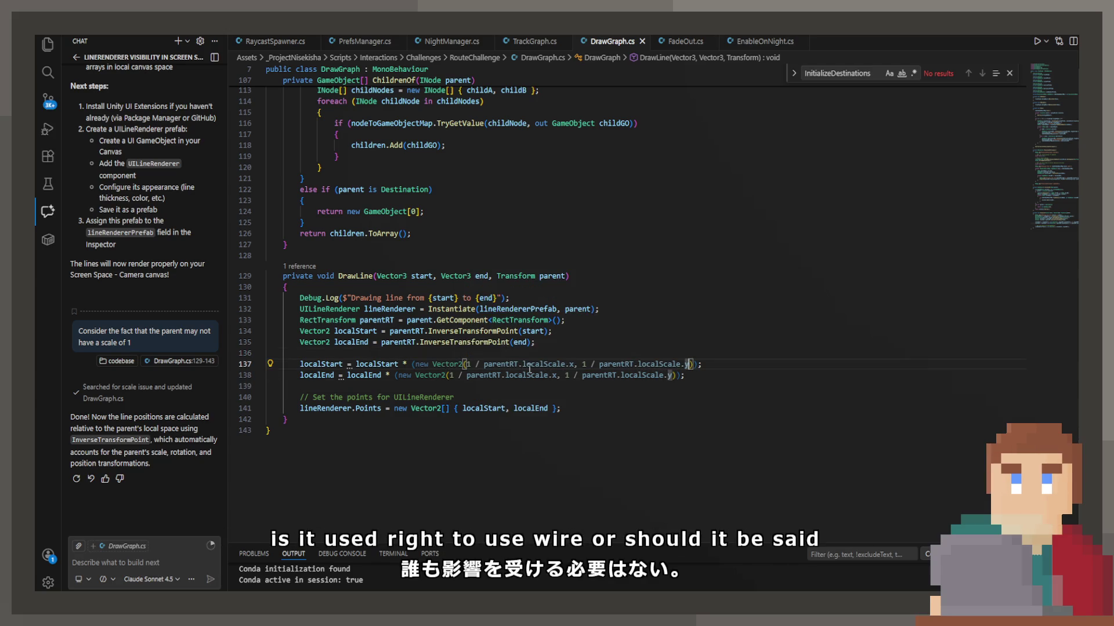
{"action": "left_click", "coordinate": [464, 346]}
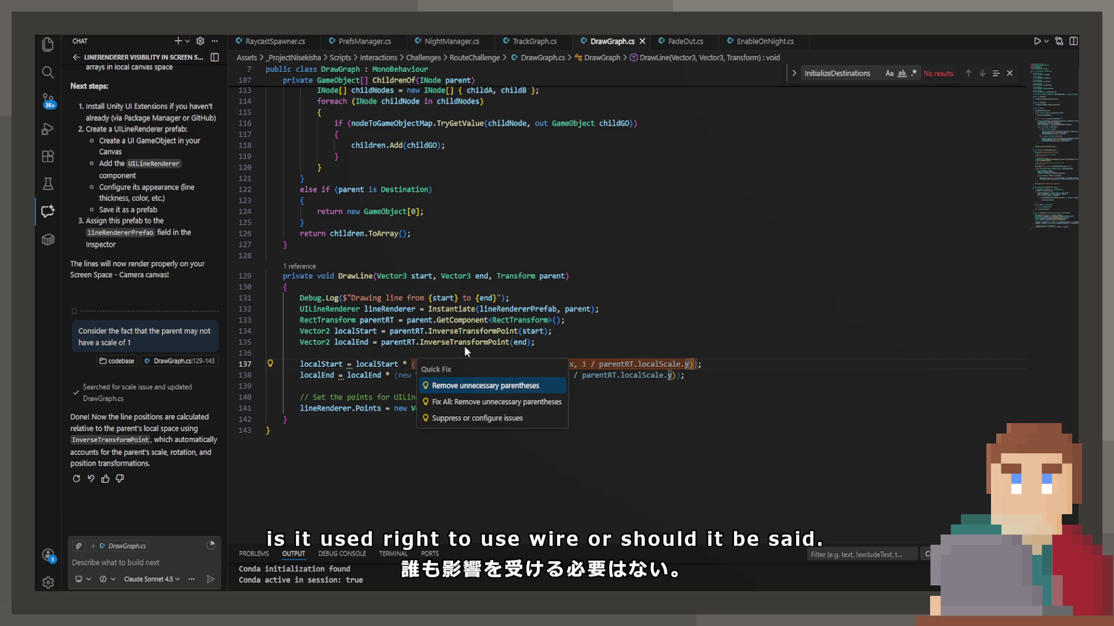
{"action": "left_click", "coordinate": [467, 390]}
{"action": "left_click", "coordinate": [441, 367]}
{"action": "left_click", "coordinate": [439, 396]}
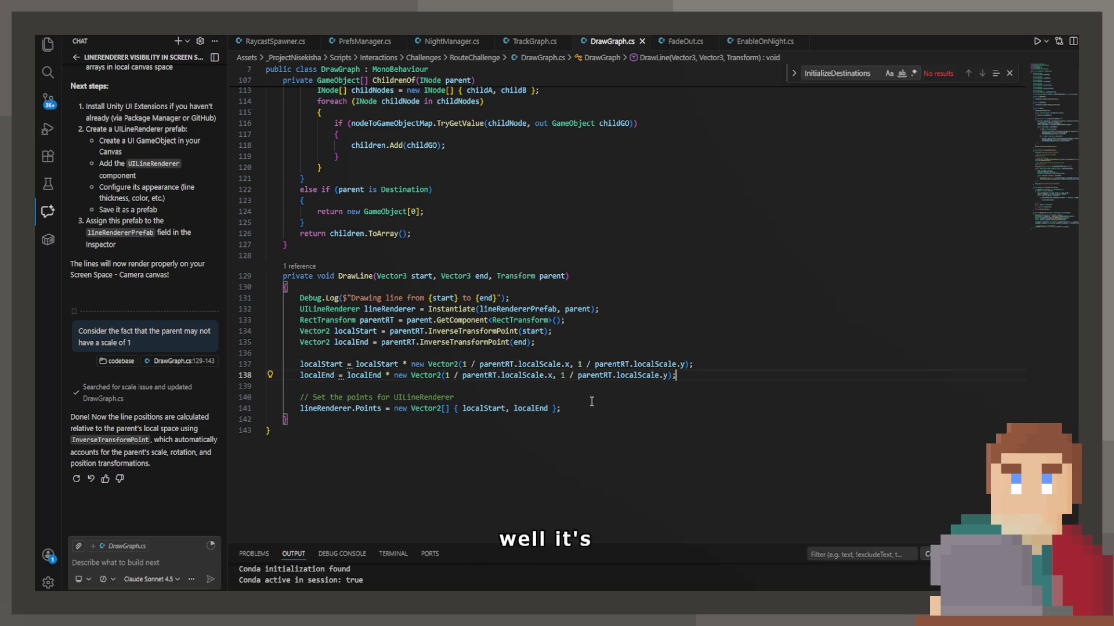
{"action": "key", "text": "alt+Tab"}
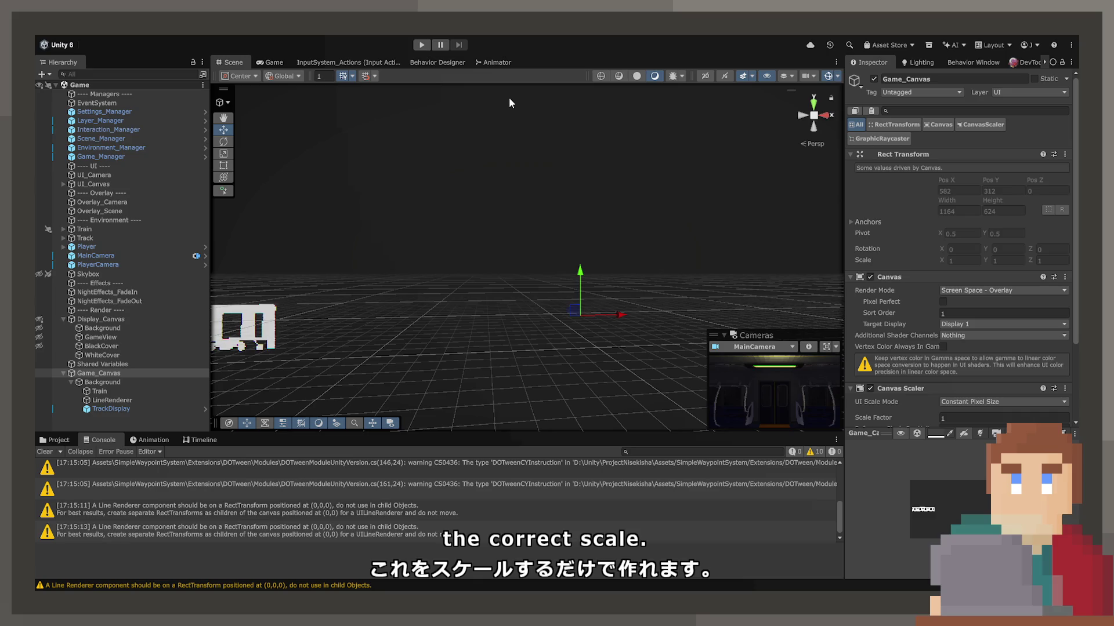
Run the game, check the line clone's Element 1 still ends at (216, -156), then stop.
{"action": "left_click", "coordinate": [418, 47]}
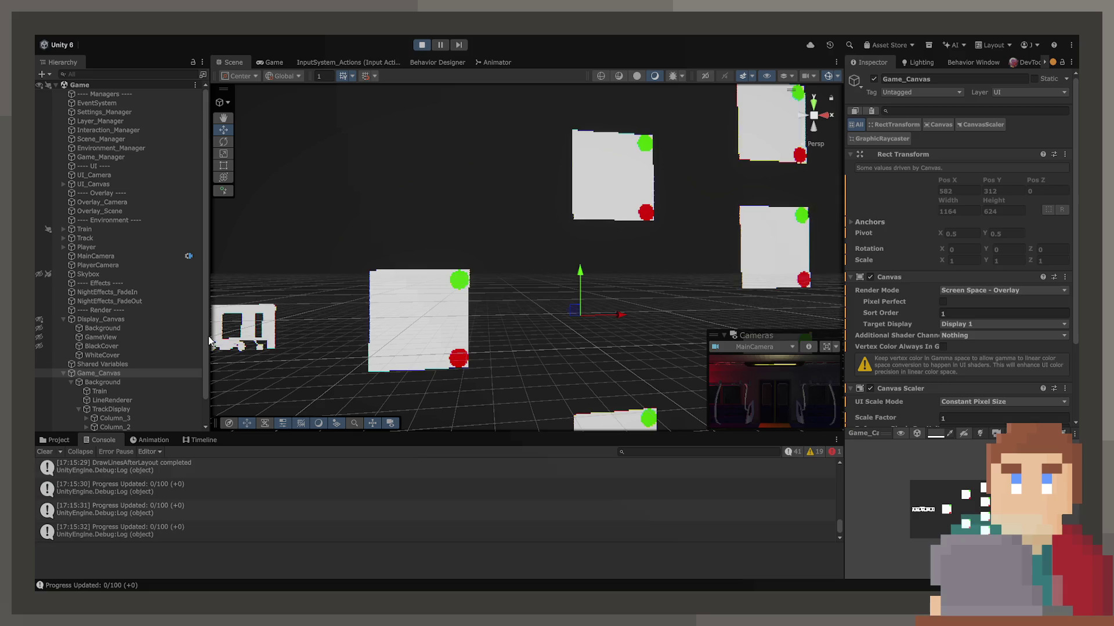
{"action": "left_click", "coordinate": [112, 419]}
{"action": "key", "text": "Right"}
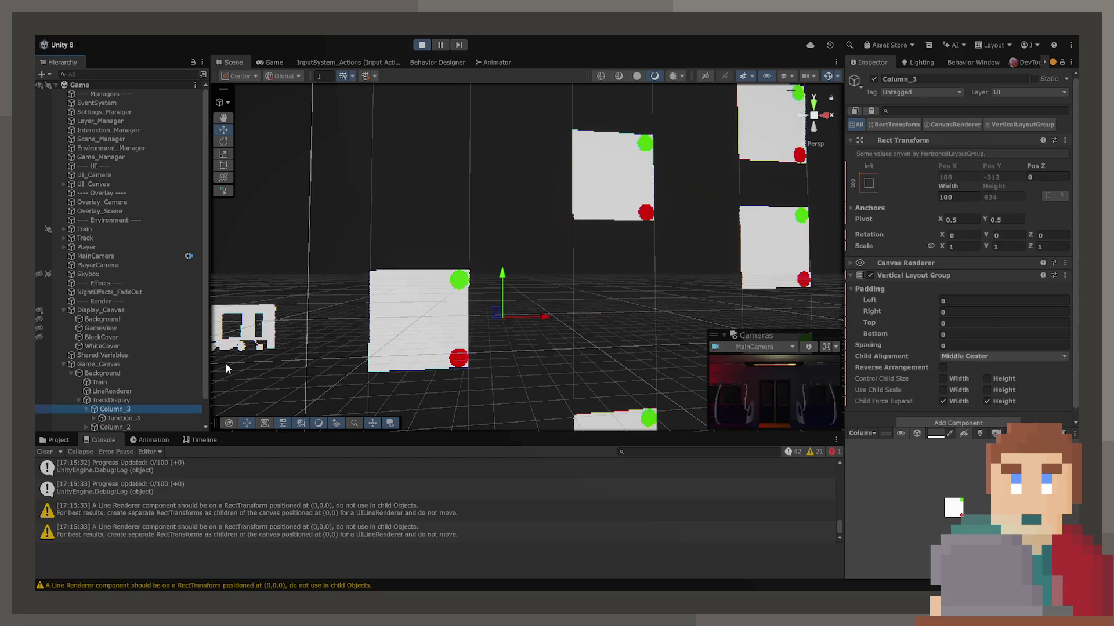
{"action": "key", "text": "Down"}
{"action": "key", "text": "Down"}
{"action": "key", "text": "Down"}
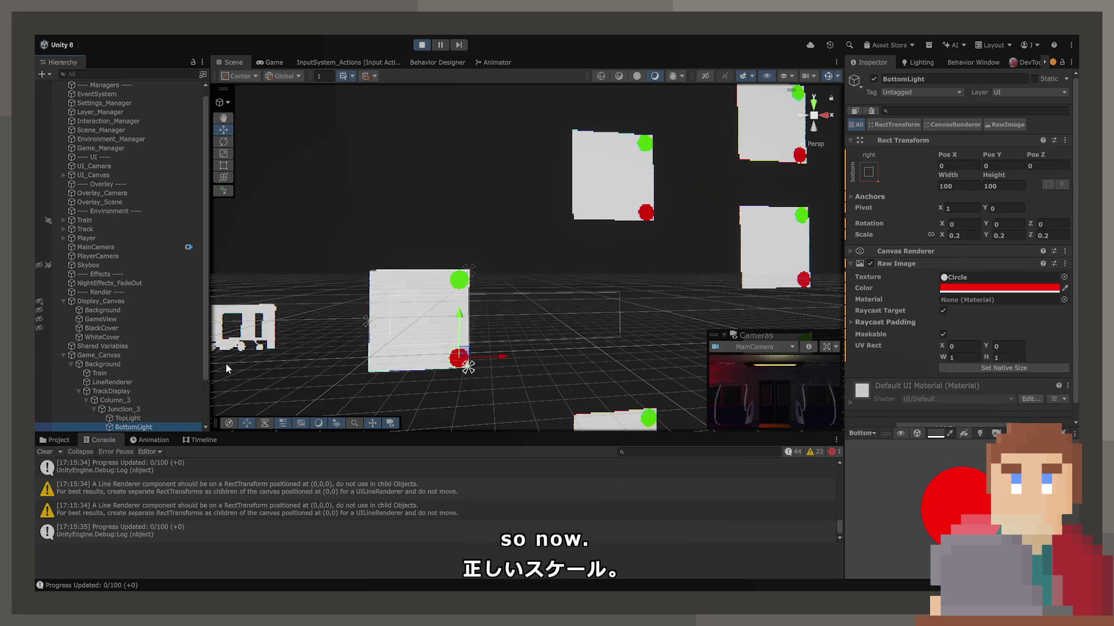
{"action": "key", "text": "Down"}
{"action": "key", "text": "Down"}
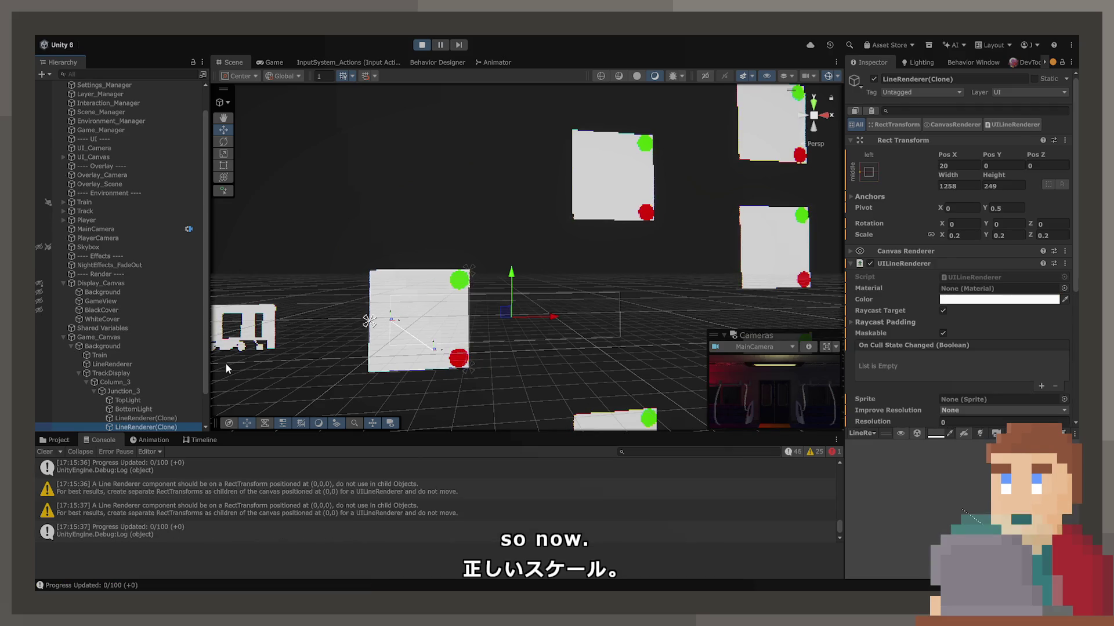
{"action": "scroll", "coordinate": [930, 313], "scroll_direction": "down", "scroll_amount": 5}
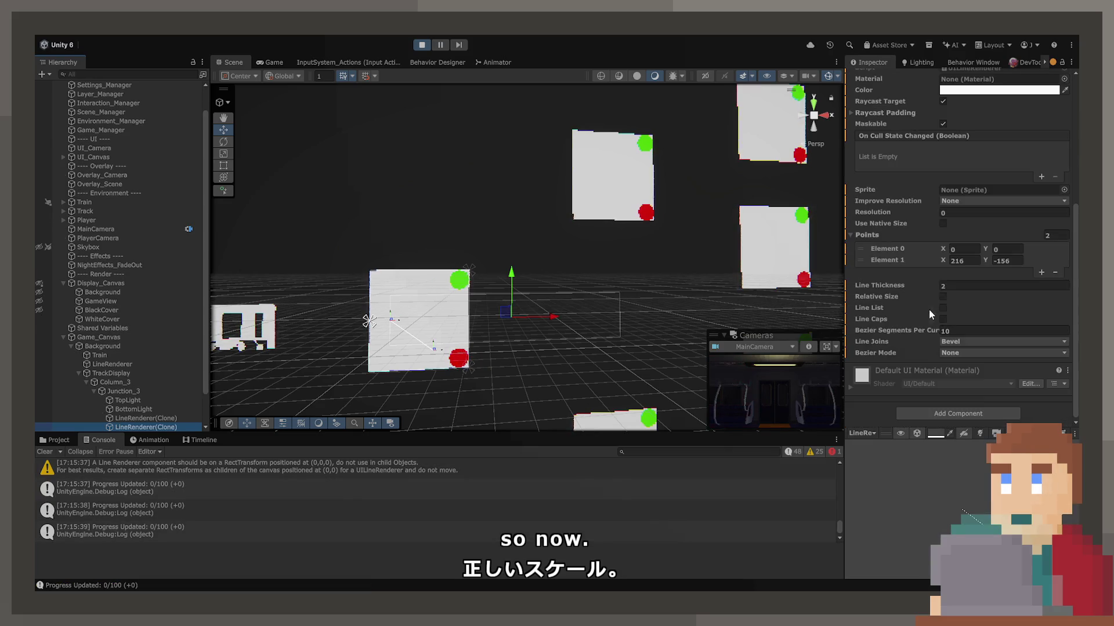
{"action": "left_click", "coordinate": [975, 265]}
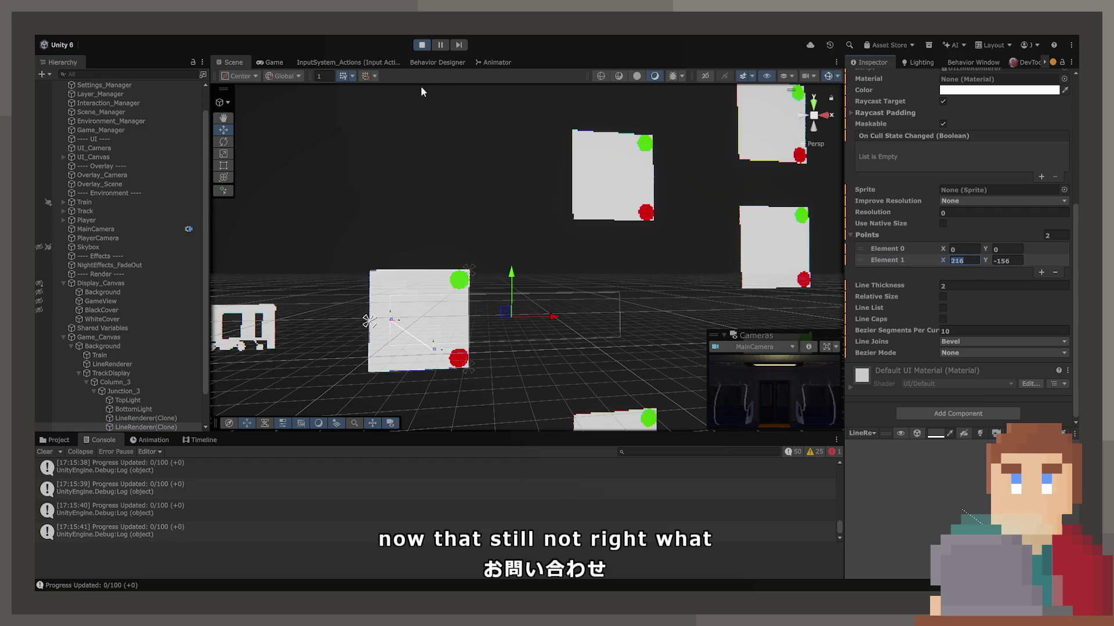
{"action": "left_click", "coordinate": [421, 45]}
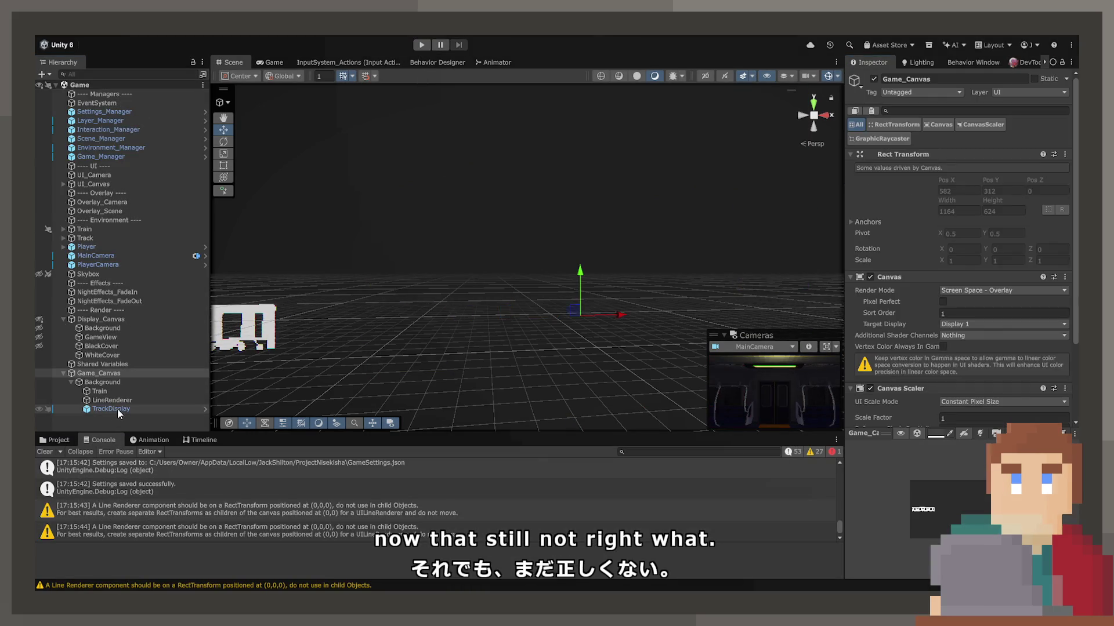
Anchor the LineRenderer to center with pivot X 0.5, position X 0 and scale 1.
{"action": "left_click", "coordinate": [110, 409]}
{"action": "left_click", "coordinate": [111, 400]}
{"action": "left_click", "coordinate": [867, 173]}
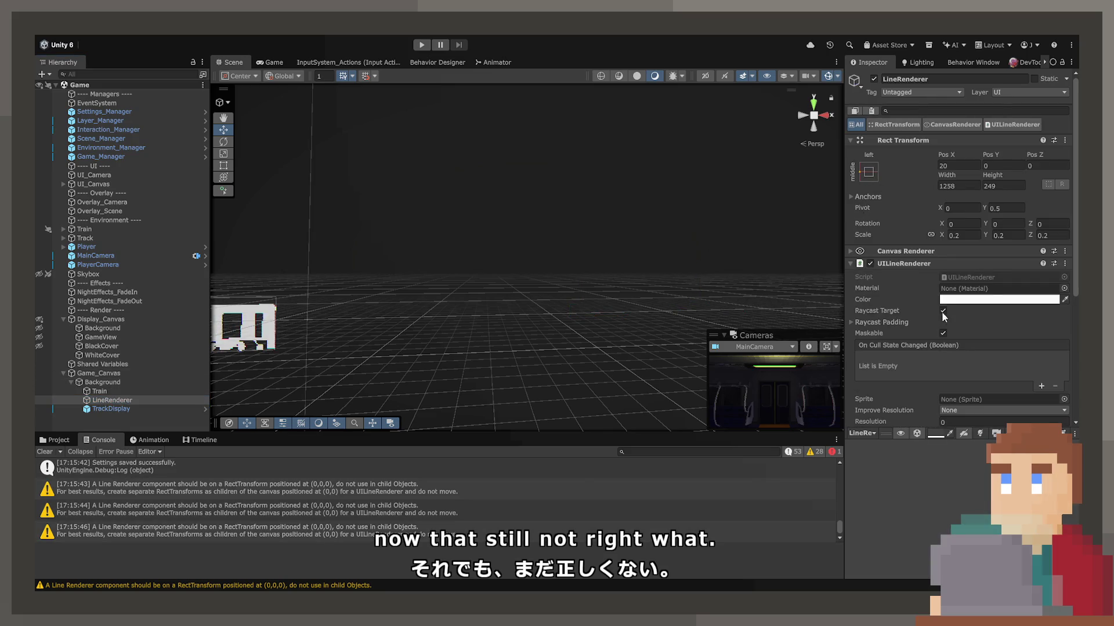
{"action": "left_click", "coordinate": [965, 166]}
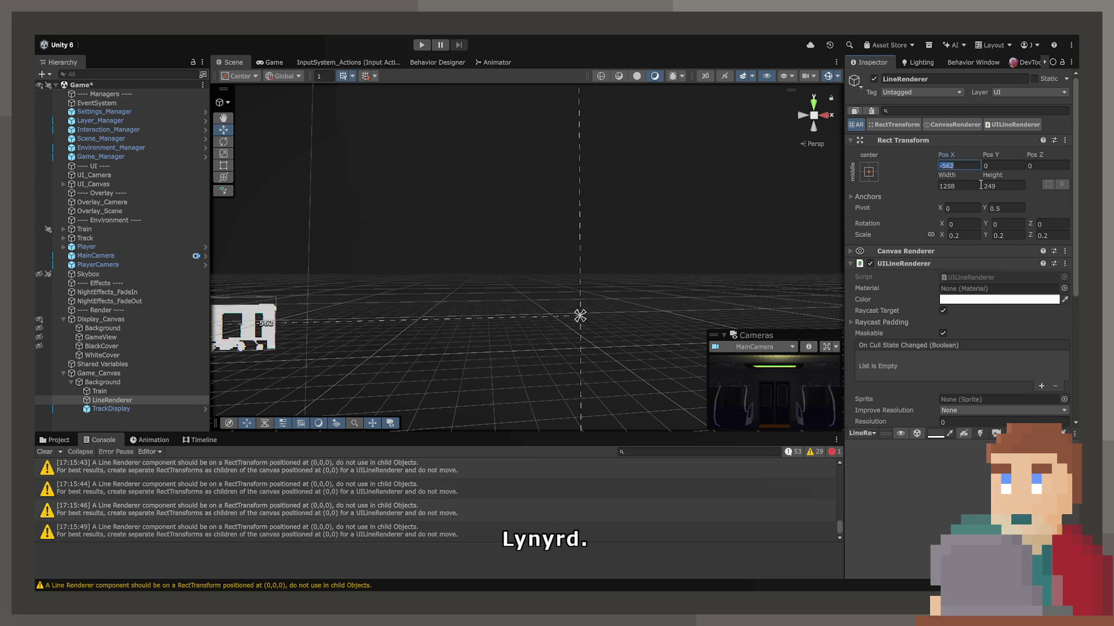
{"action": "left_click", "coordinate": [970, 209]}
{"action": "type", "text": ".5"}
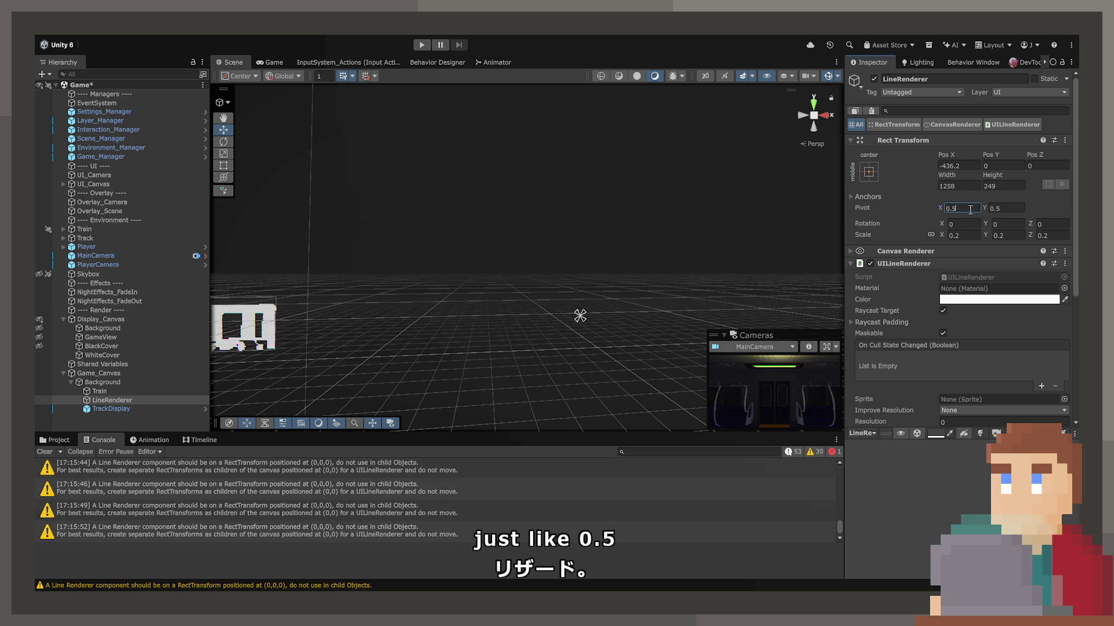
{"action": "left_click", "coordinate": [969, 162]}
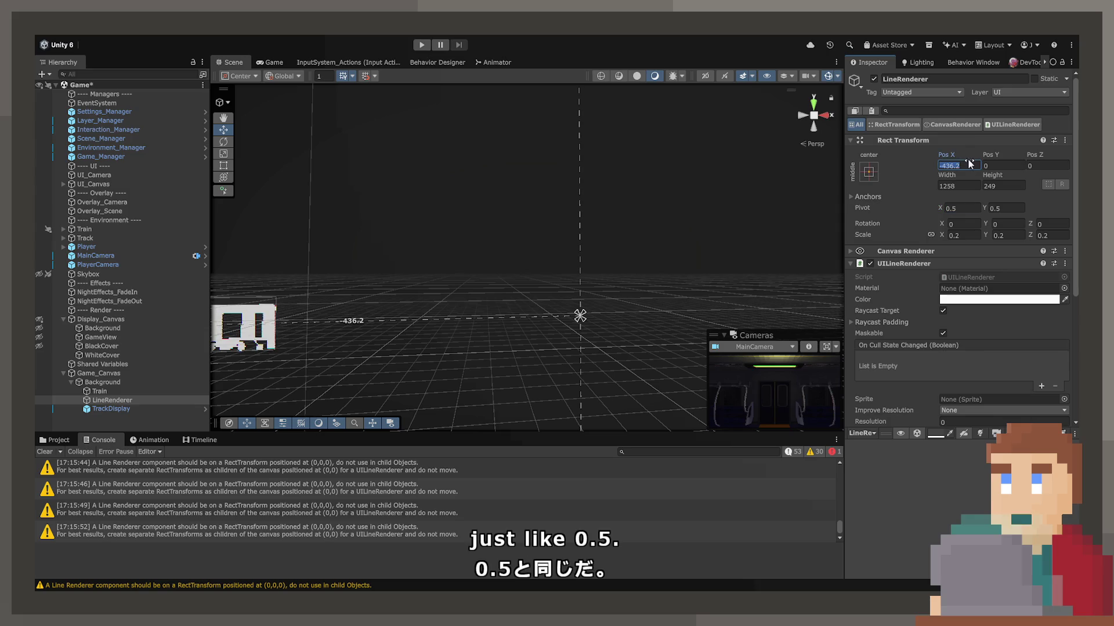
{"action": "type", "text": "0"}
{"action": "left_click", "coordinate": [959, 235]}
{"action": "type", "text": "1"}
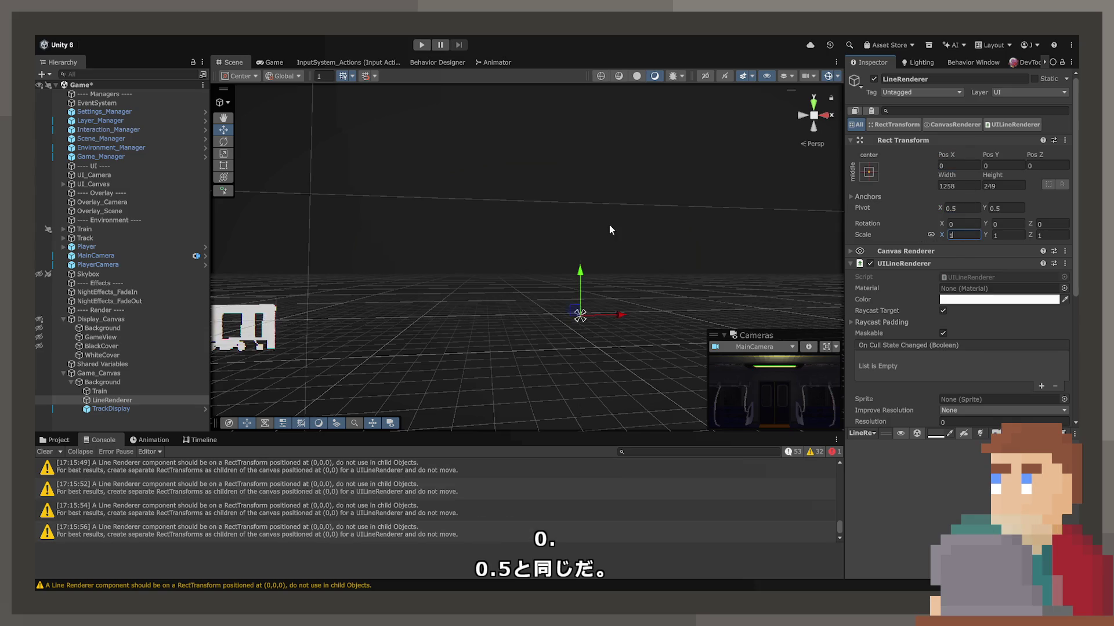
{"action": "key", "text": "Return"}
Set its width and height to 10, save the scene, and run the game.
{"action": "left_click", "coordinate": [963, 186]}
{"action": "type", "text": "10"}
{"action": "key", "text": "Tab"}
{"action": "type", "text": "10"}
{"action": "key", "text": "ctrl+s"}
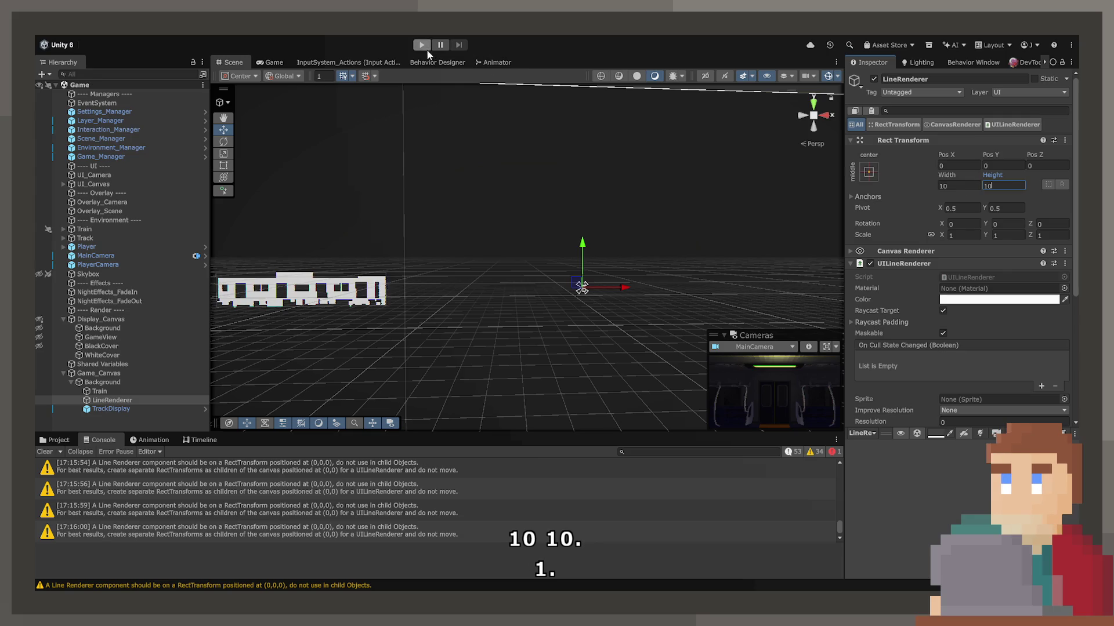
{"action": "left_click", "coordinate": [421, 45]}
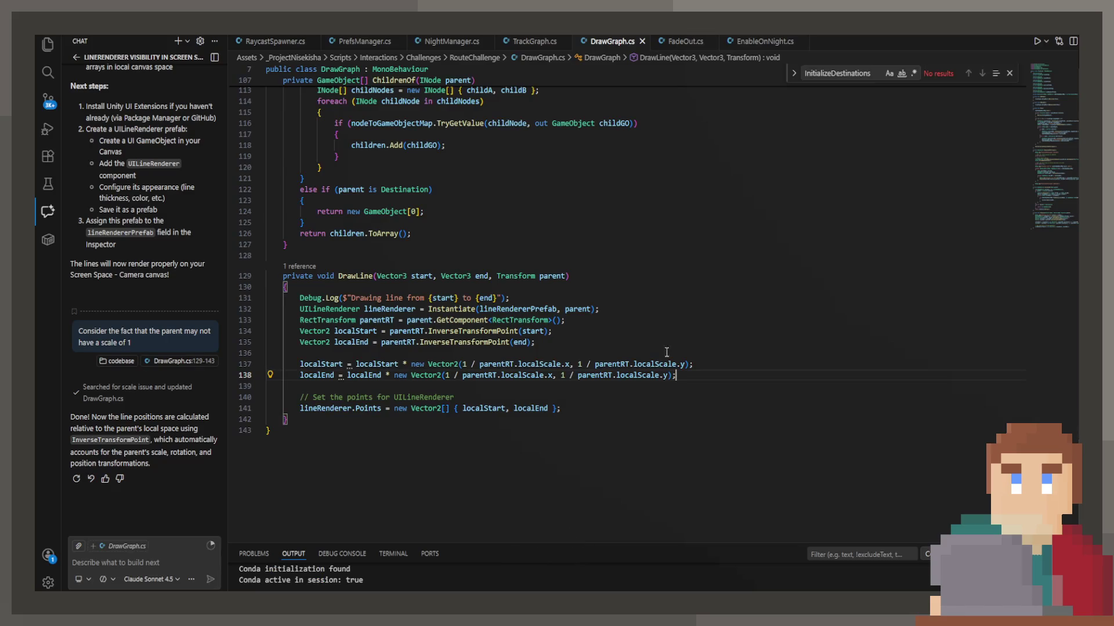
Delete DrawGraph's two scale-correction lines, check the connecting lines on Game_Canvas, then stop playback.
{"action": "left_click_drag", "start_coordinate": [676, 376], "coordinate": [265, 364]}
{"action": "key", "text": "BackSpace"}
{"action": "key", "text": "BackSpace"}
{"action": "key", "text": "BackSpace"}
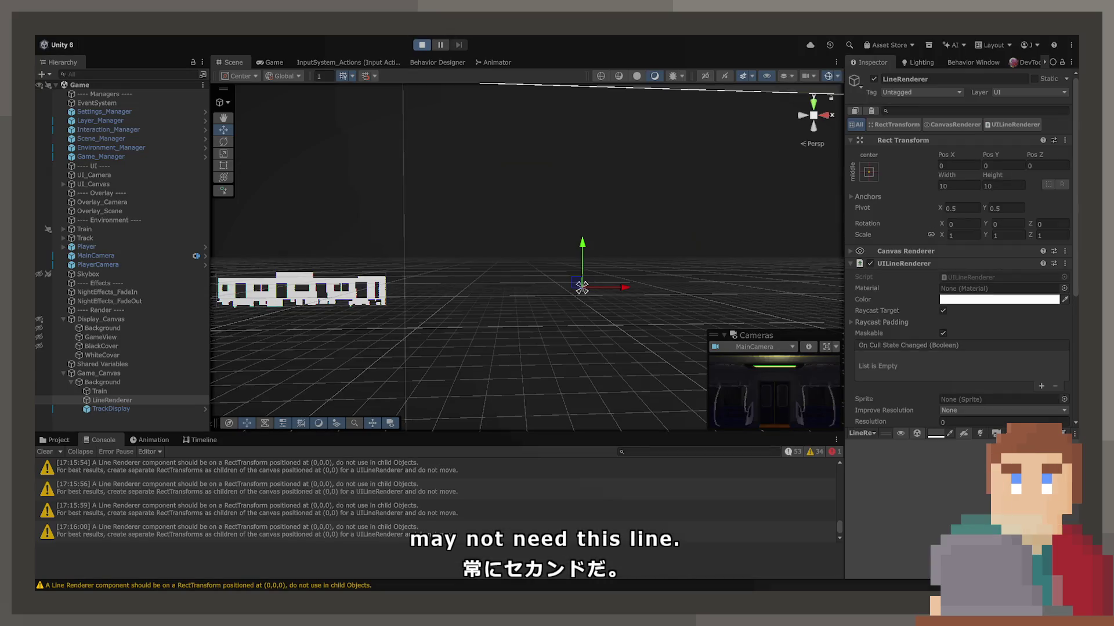
{"action": "left_click", "coordinate": [582, 280]}
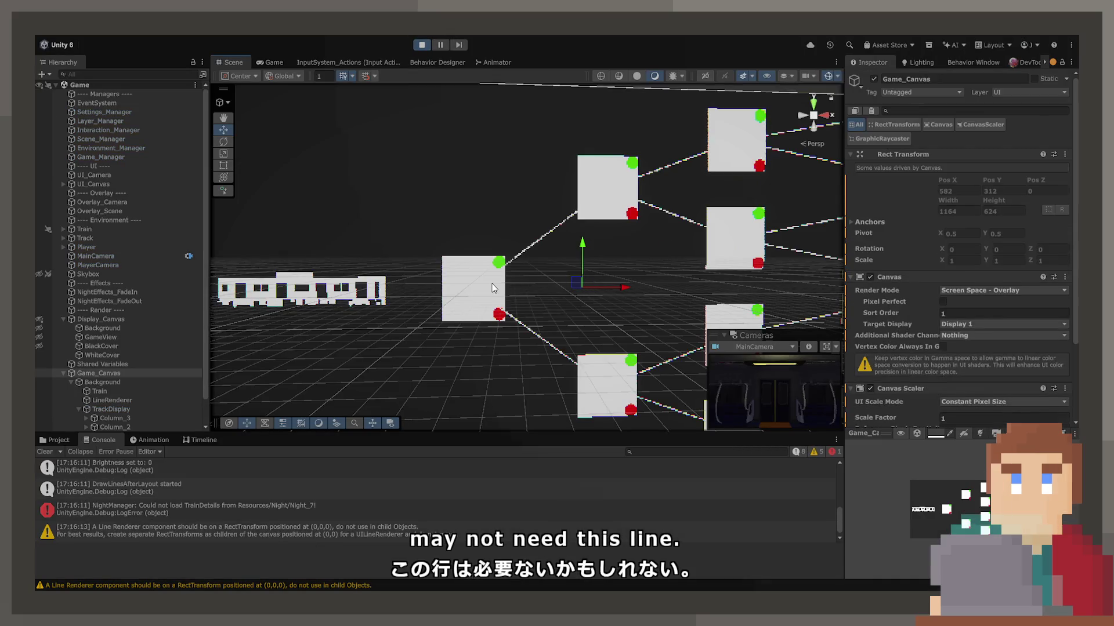
{"action": "left_click_drag", "start_coordinate": [580, 278], "coordinate": [570, 265]}
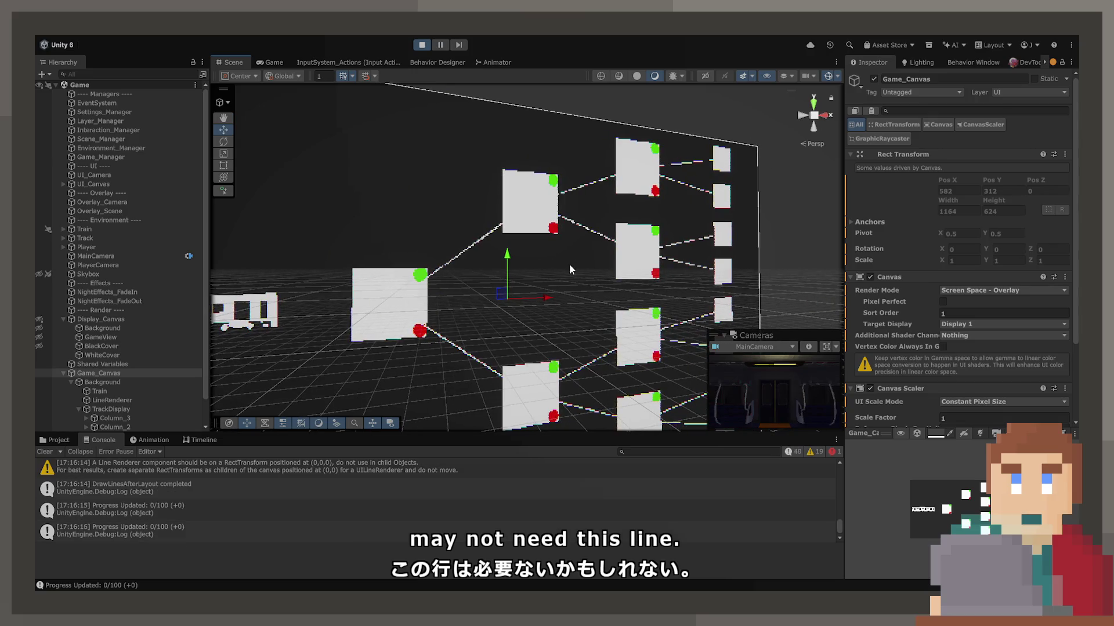
{"action": "key", "text": "ctrl+p"}
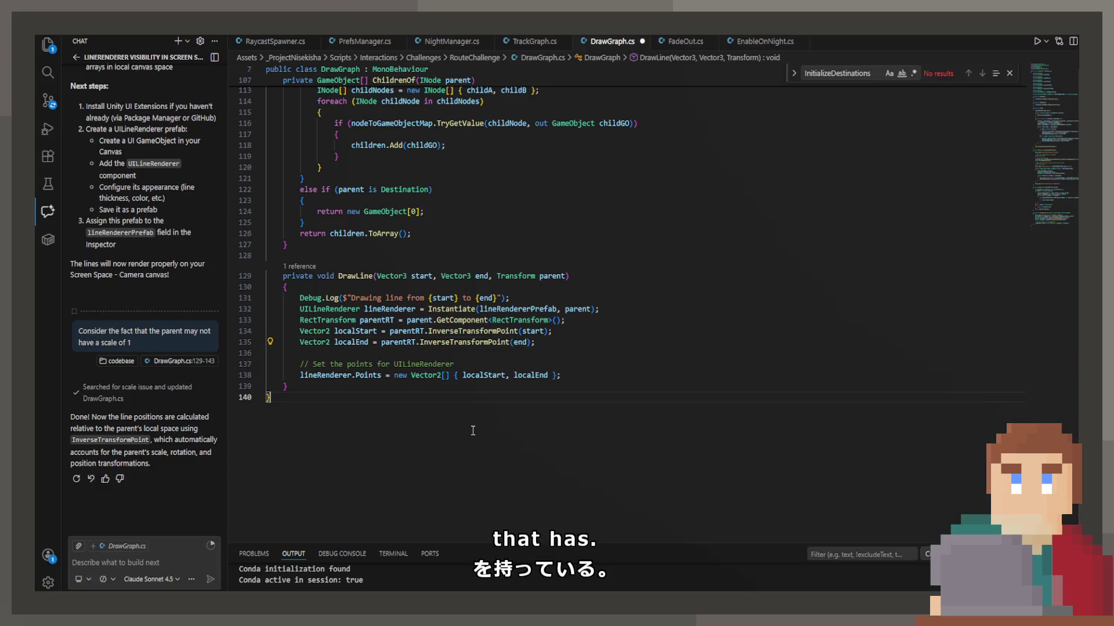
Let Unity recompile the simplified DrawGraph script, then run the game again.
{"action": "key", "text": "alt+Tab"}
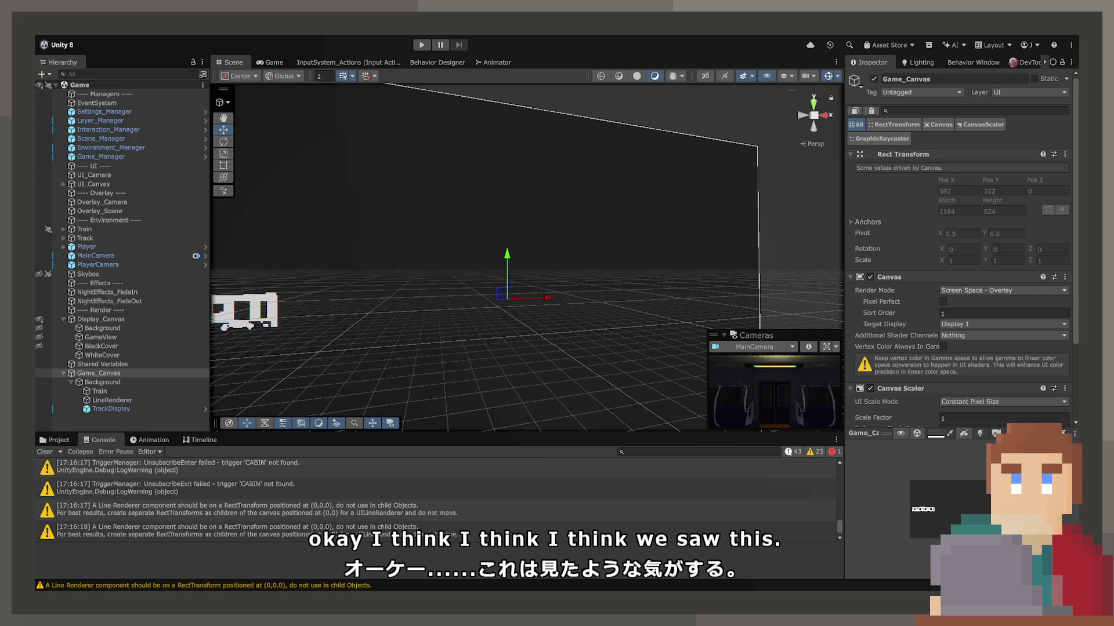
{"action": "left_click", "coordinate": [422, 44]}
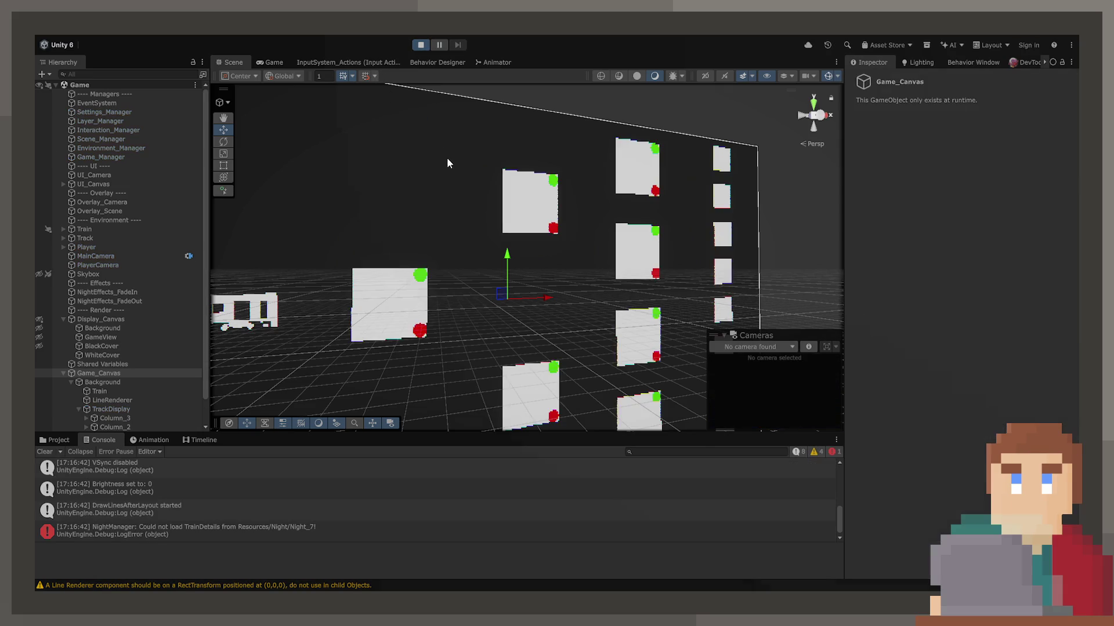
Inspect the card tree and its LineRenderer in the Scene and Game views, then stop Play mode.
{"action": "left_click_drag", "start_coordinate": [458, 172], "coordinate": [522, 254]}
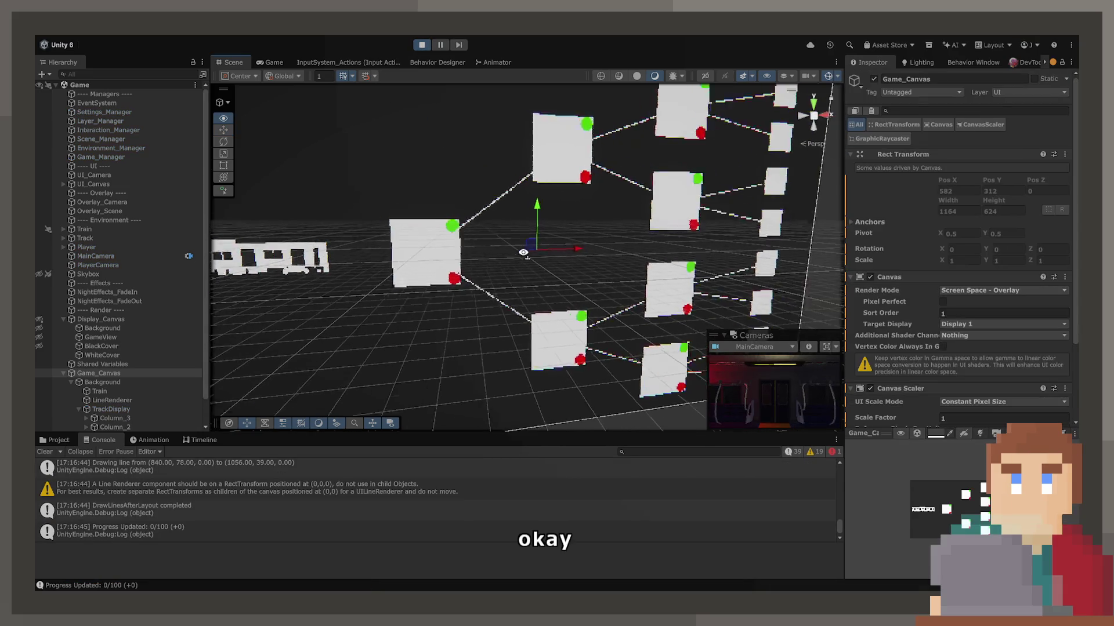
{"action": "left_click", "coordinate": [277, 63]}
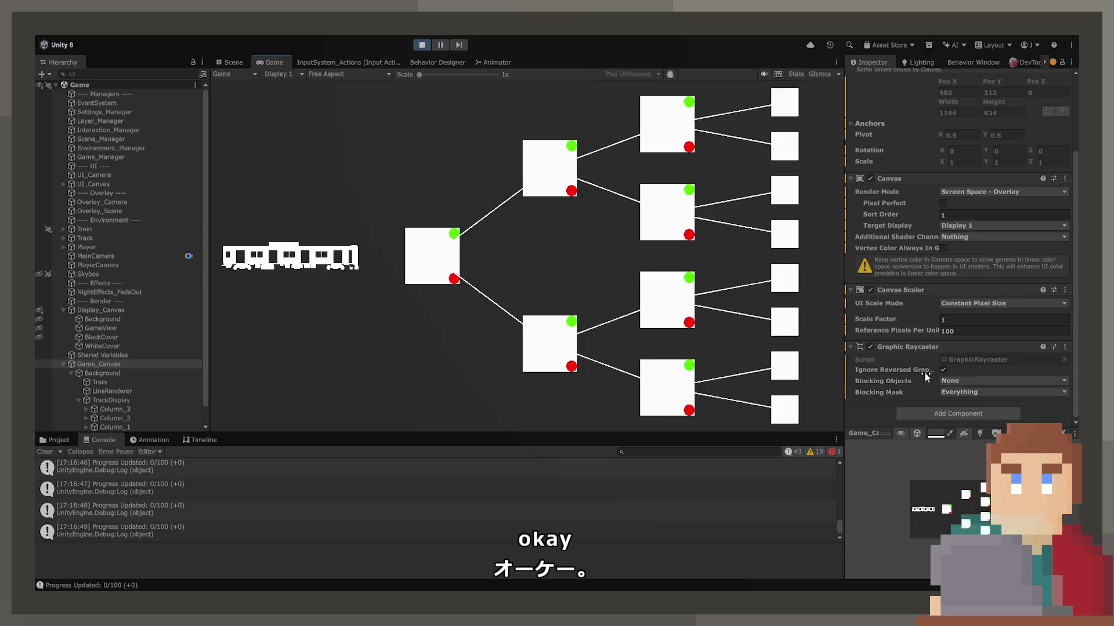
{"action": "left_click", "coordinate": [137, 376]}
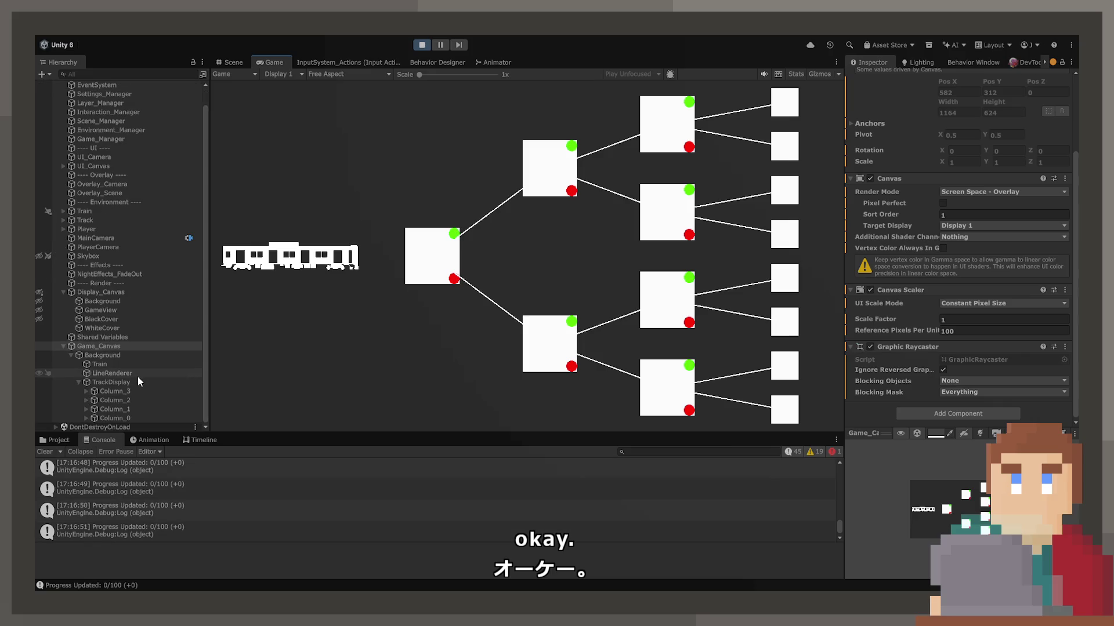
{"action": "left_click", "coordinate": [1054, 299]}
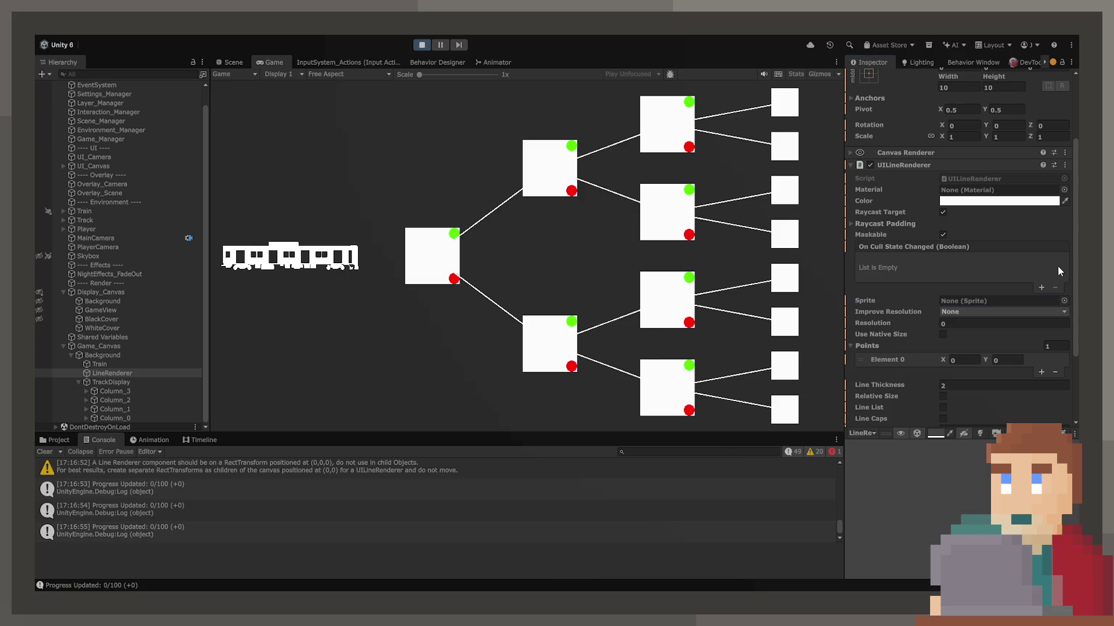
{"action": "left_click", "coordinate": [416, 46]}
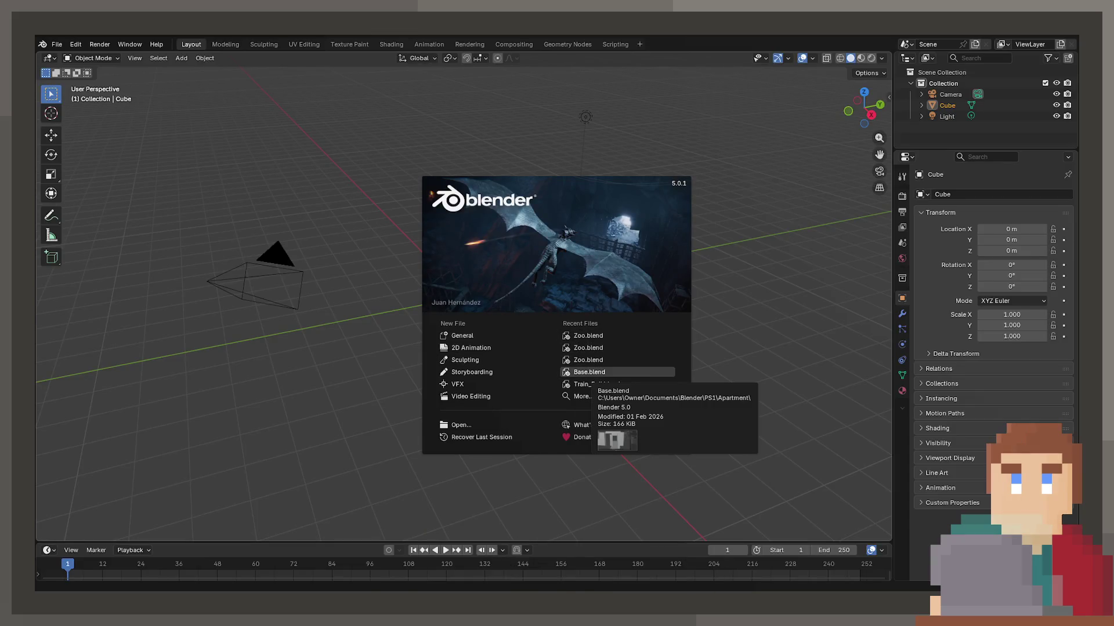
Open Base.blend, then load the recent project containing the track pieces.
{"action": "left_click", "coordinate": [597, 373]}
{"action": "scroll", "coordinate": [507, 311], "scroll_direction": "down", "scroll_amount": 5}
{"action": "scroll", "coordinate": [525, 256], "scroll_direction": "up", "scroll_amount": 5}
{"action": "left_click", "coordinate": [57, 45]}
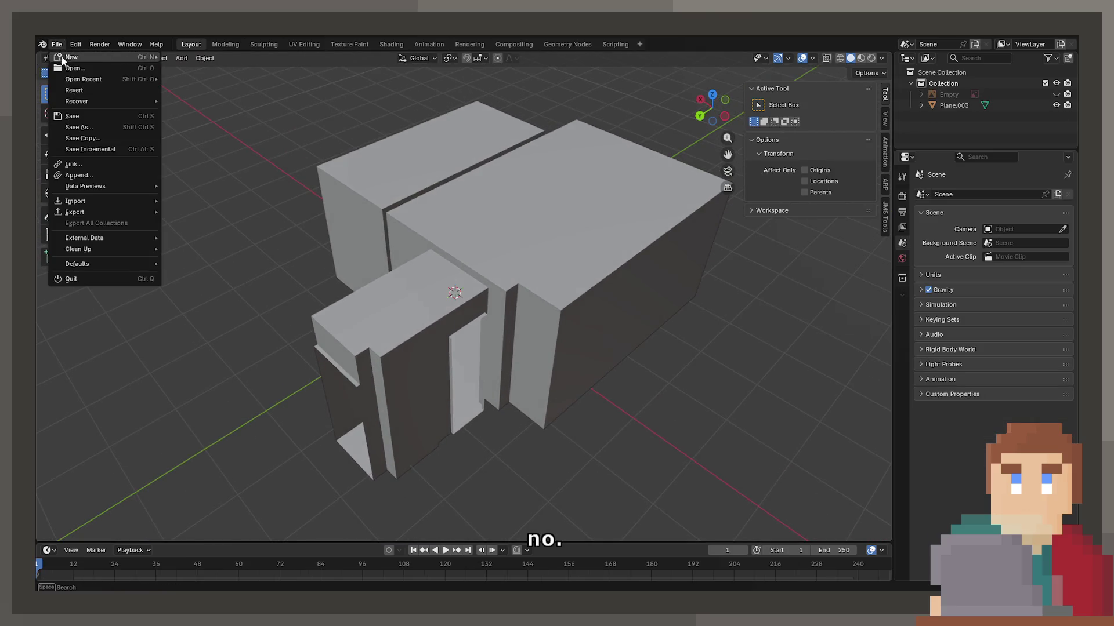
{"action": "mouse_move", "coordinate": [98, 80]}
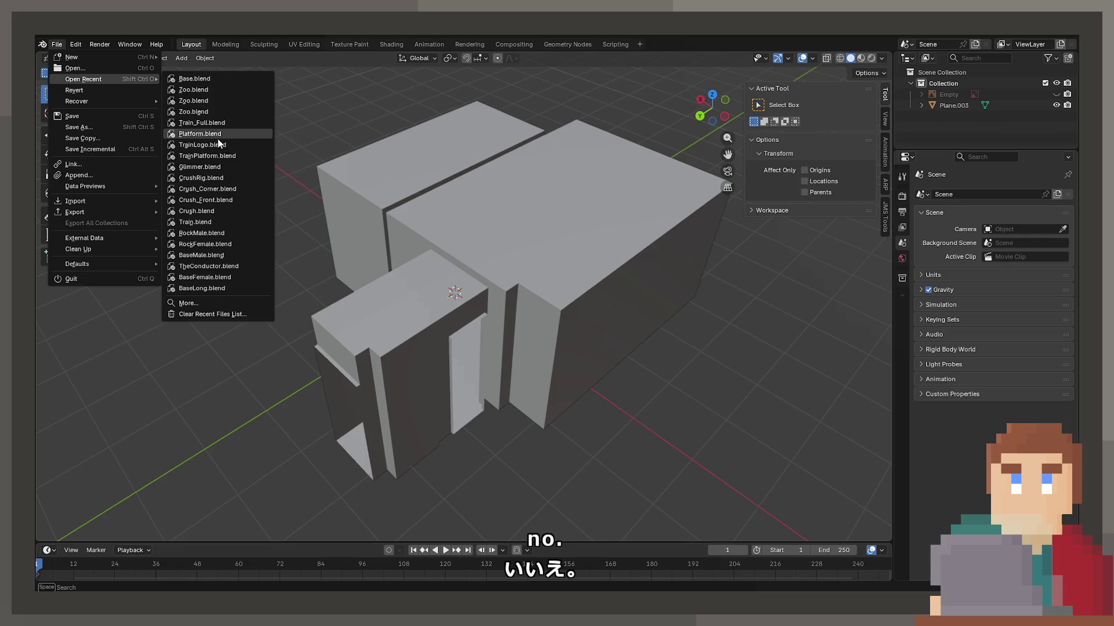
{"action": "left_click", "coordinate": [219, 123]}
{"action": "scroll", "coordinate": [448, 311], "scroll_direction": "down", "scroll_amount": 10}
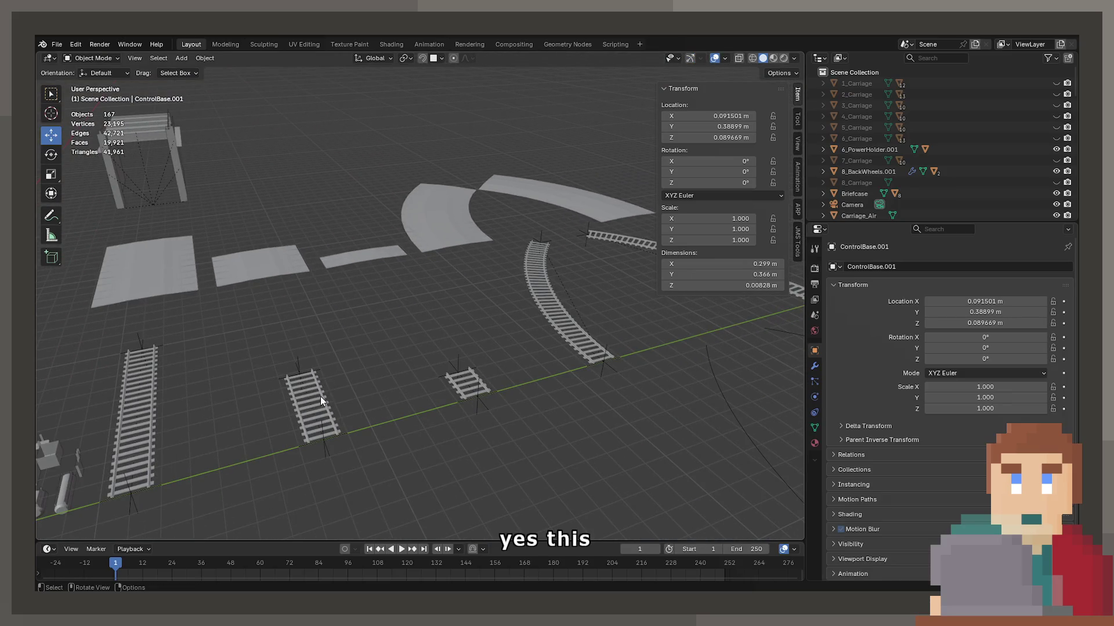
Select the short rail track piece and frame it in Material Preview shading.
{"action": "left_click", "coordinate": [321, 397]}
{"action": "key", "text": "KP_7"}
{"action": "key", "text": "z"}
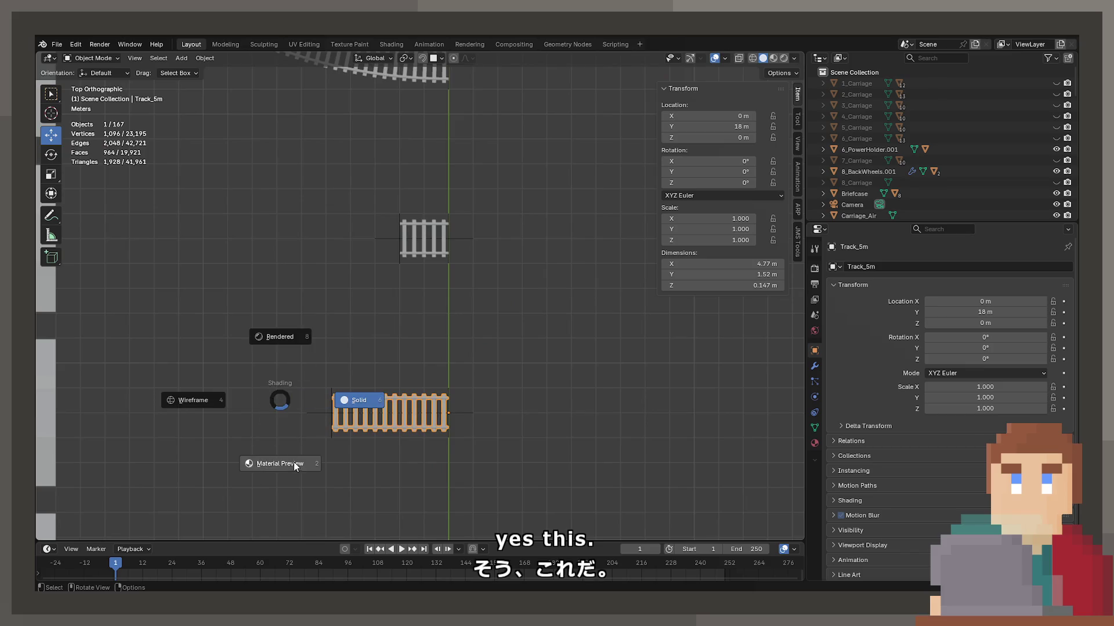
{"action": "left_click", "coordinate": [293, 459]}
{"action": "key", "text": "KP_Decimal"}
{"action": "mouse_move", "coordinate": [519, 248]}
{"action": "left_mouse_down"}
{"action": "mouse_move", "coordinate": [390, 252]}
{"action": "mouse_move", "coordinate": [338, 107]}
{"action": "mouse_move", "coordinate": [427, 363]}
{"action": "mouse_move", "coordinate": [484, 301]}
{"action": "left_mouse_up"}
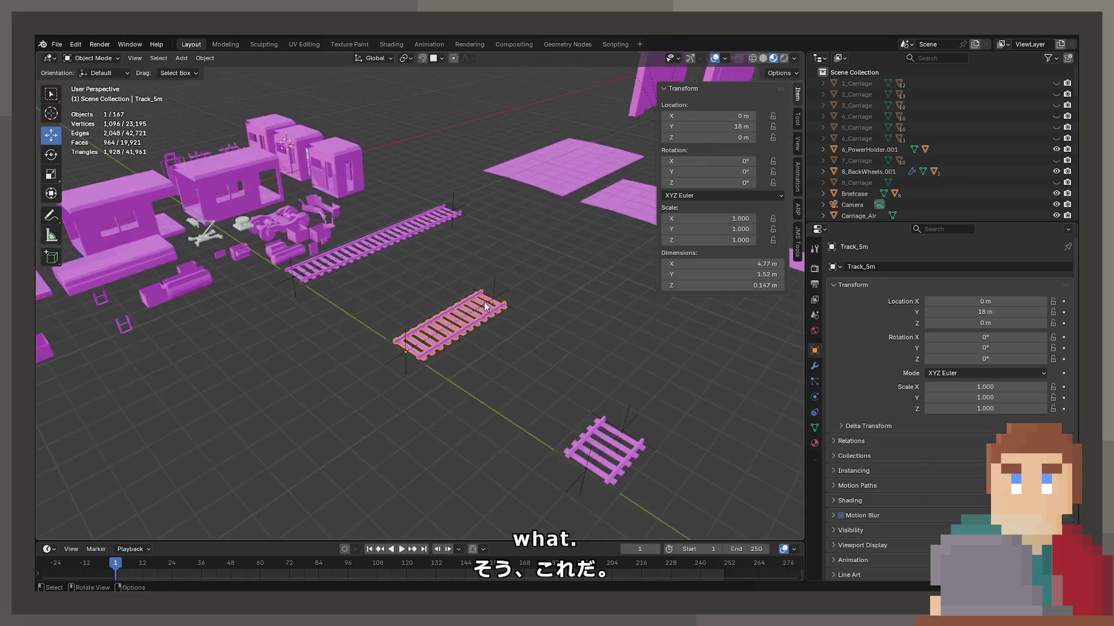
{"action": "key", "text": "KP_Decimal"}
Inspect the track's Track-Metal and Track-Wood materials.
{"action": "left_click", "coordinate": [815, 443]}
{"action": "left_click", "coordinate": [865, 280]}
{"action": "left_click", "coordinate": [864, 270]}
{"action": "scroll", "coordinate": [509, 401], "scroll_direction": "up", "scroll_amount": 8}
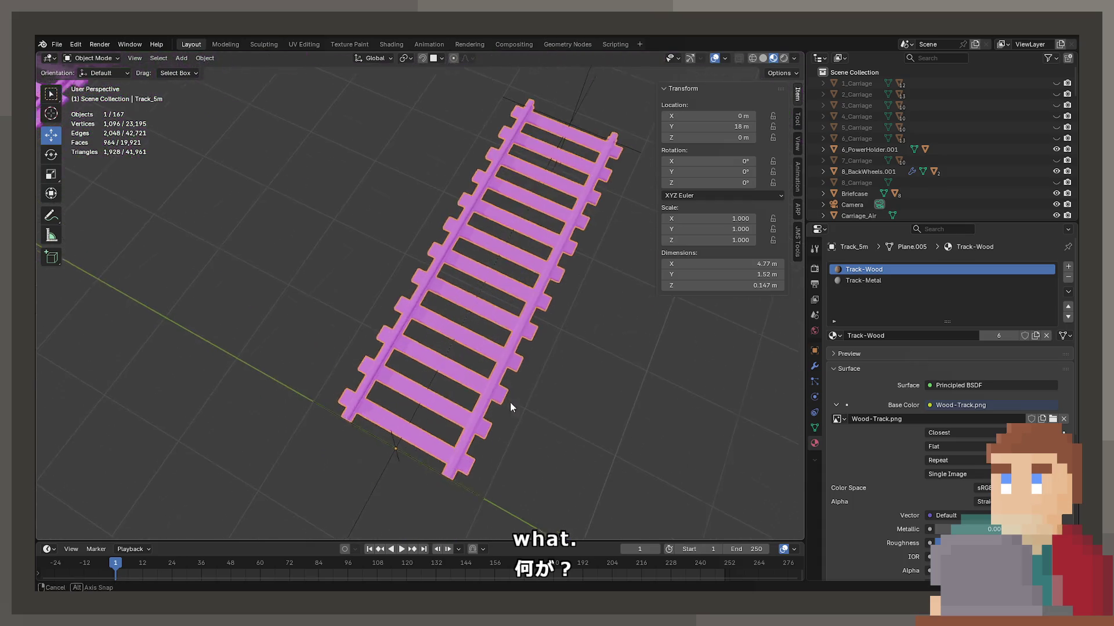
{"action": "scroll", "coordinate": [458, 246], "scroll_direction": "down", "scroll_amount": 3}
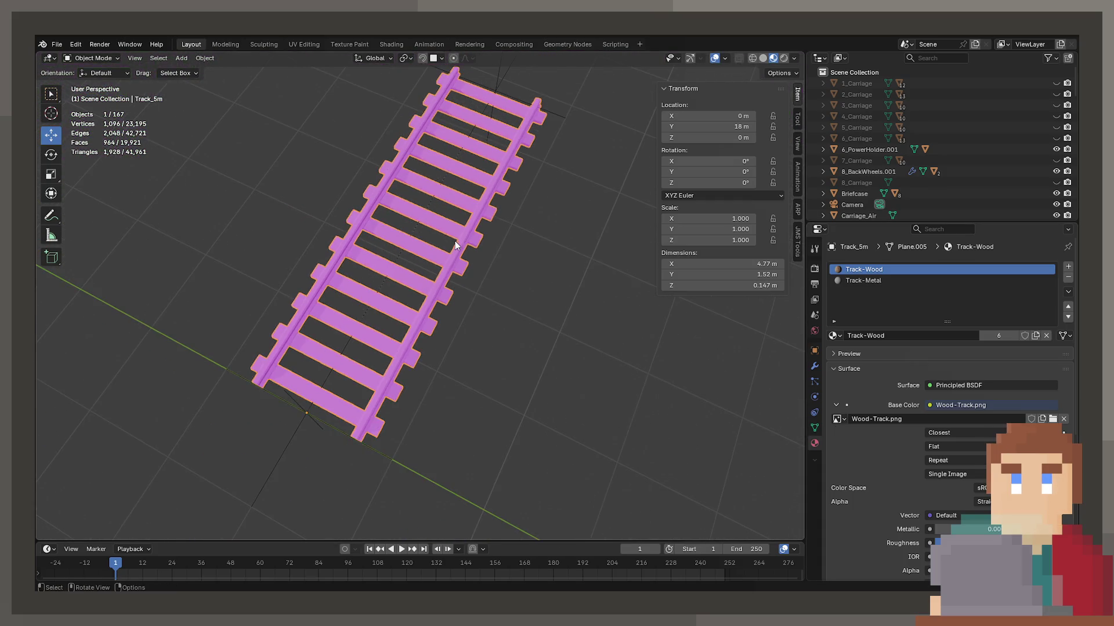
Cycle the viewport shading through wireframe and back to Material Preview.
{"action": "key", "text": "z"}
{"action": "left_click", "coordinate": [575, 273]}
{"action": "key", "text": "z"}
{"action": "left_click", "coordinate": [488, 225]}
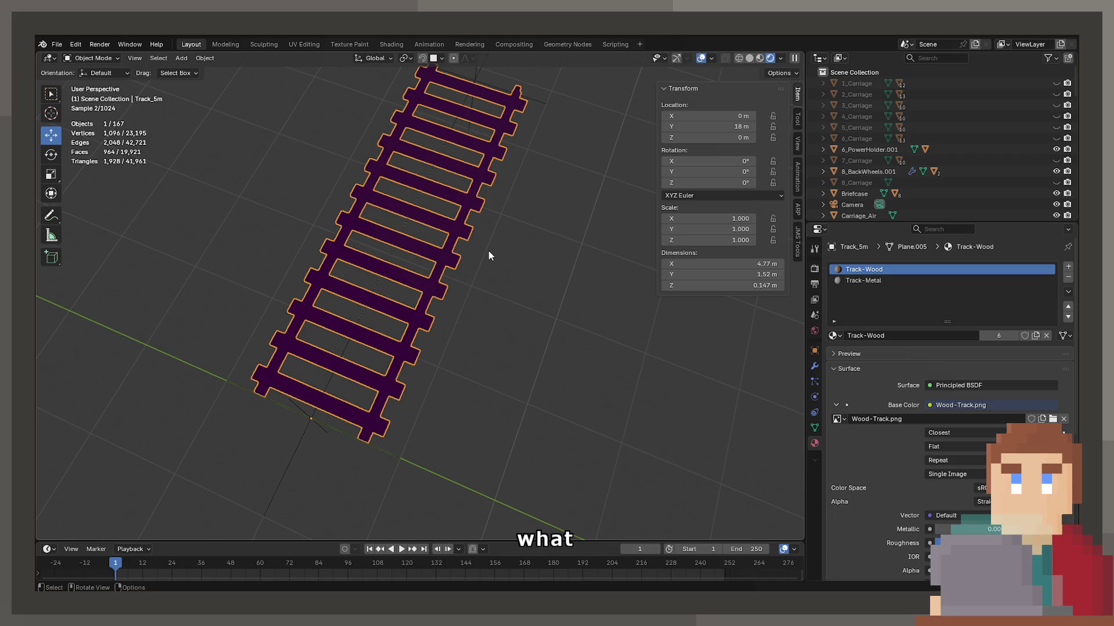
{"action": "key", "text": "z"}
{"action": "left_click", "coordinate": [450, 313]}
{"action": "scroll", "coordinate": [389, 297], "scroll_direction": "up", "scroll_amount": 5}
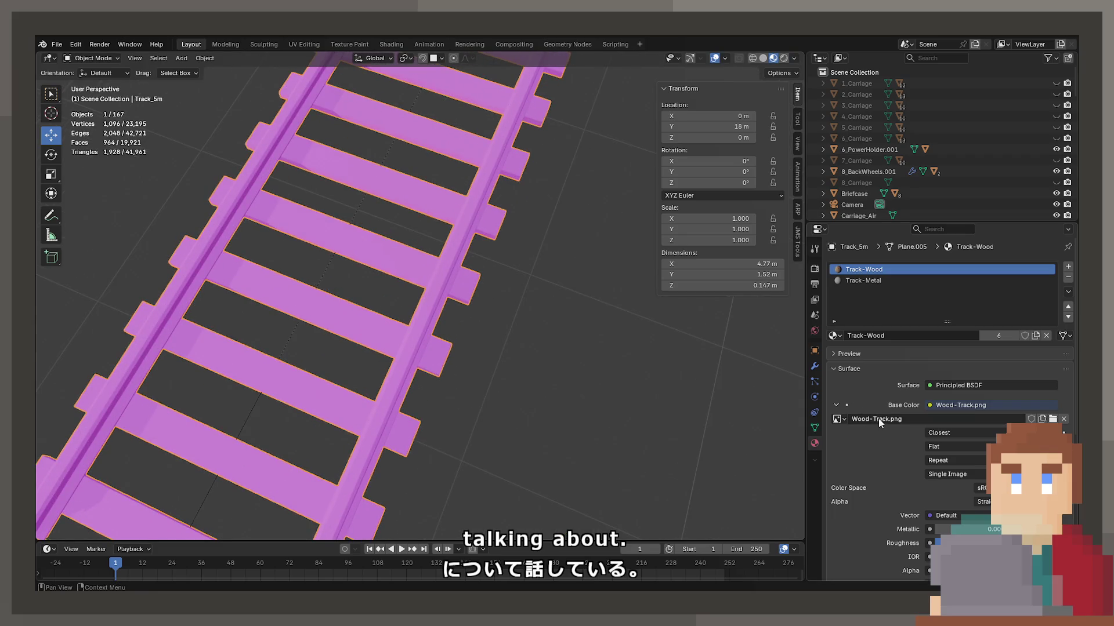
Check the Wood-Track.png image name unchanged and switch to the UV Editing workspace.
{"action": "left_click", "coordinate": [877, 418]}
{"action": "key", "text": "Return"}
{"action": "left_click", "coordinate": [302, 45]}
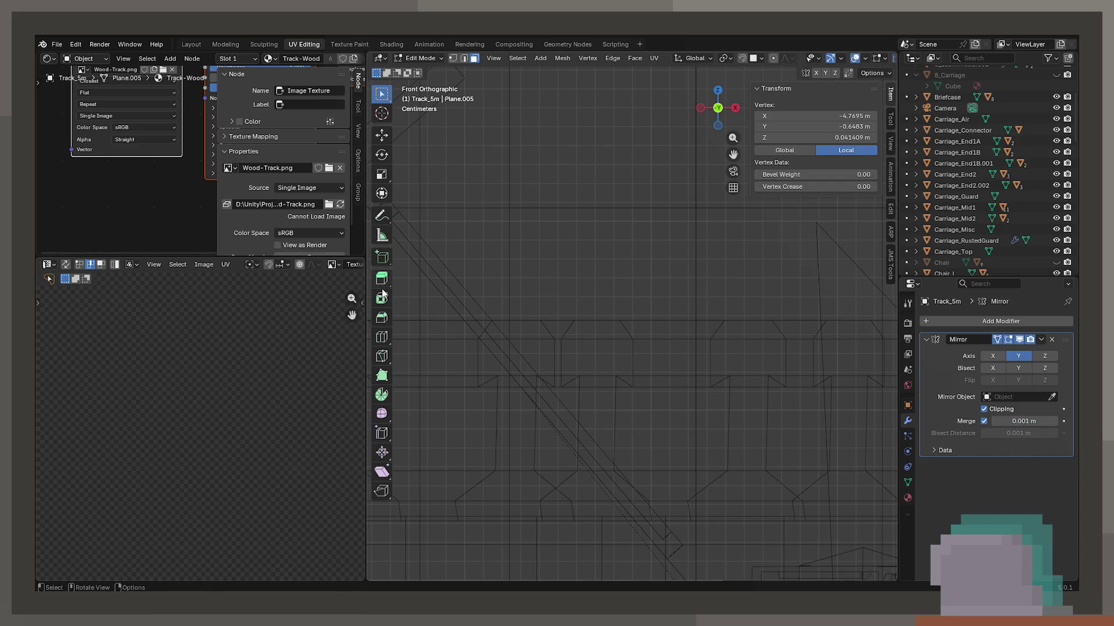
Show the Wood-Track.png image in the image editor.
{"action": "left_click", "coordinate": [334, 267]}
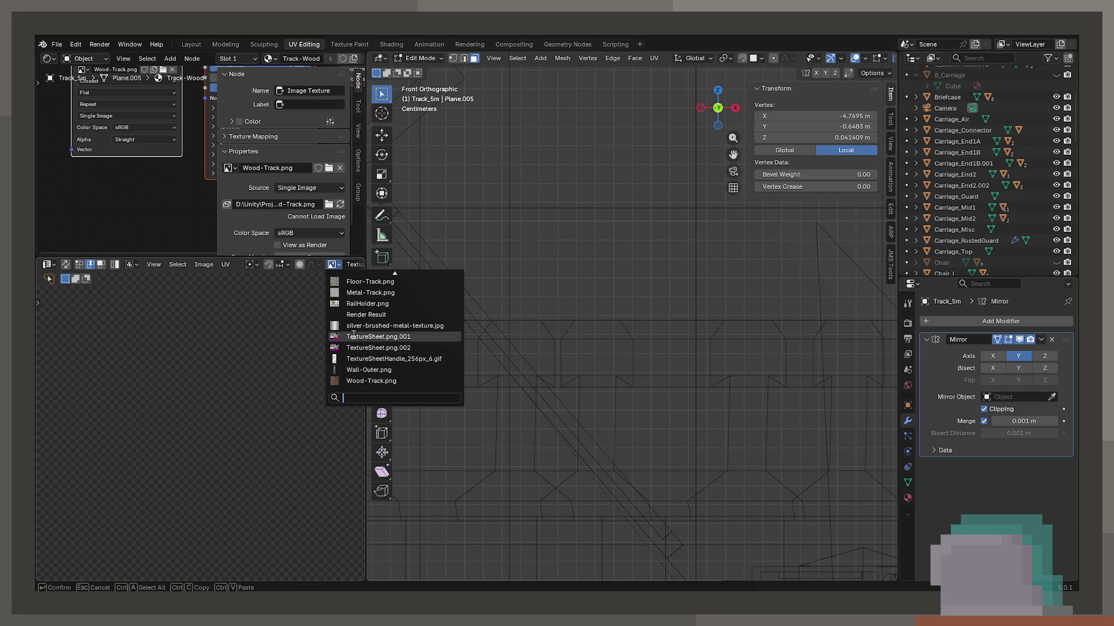
{"action": "left_click", "coordinate": [352, 383]}
{"action": "scroll", "coordinate": [273, 365], "scroll_direction": "down", "scroll_amount": 3}
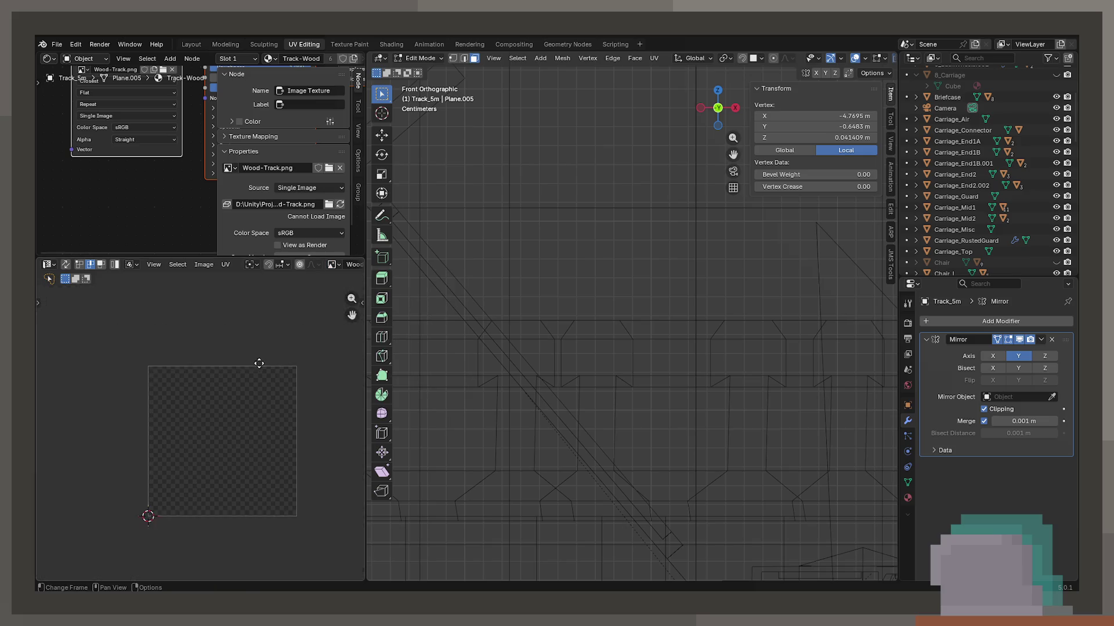
{"action": "scroll", "coordinate": [250, 360], "scroll_direction": "up", "scroll_amount": 3}
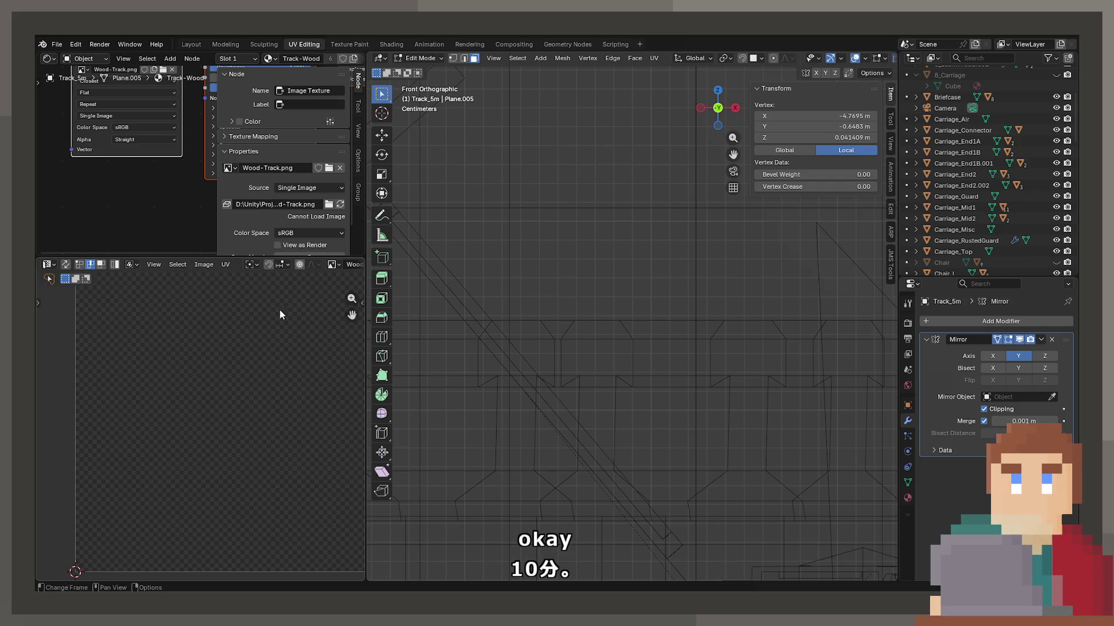
Preview materials on the framed track piece and return to Object Mode.
{"action": "mouse_move", "coordinate": [513, 303]}
{"action": "left_mouse_down"}
{"action": "mouse_move", "coordinate": [517, 353]}
{"action": "mouse_move", "coordinate": [525, 329]}
{"action": "left_mouse_up"}
{"action": "key", "text": "z"}
{"action": "left_click", "coordinate": [531, 348]}
{"action": "scroll", "coordinate": [600, 338], "scroll_direction": "down", "scroll_amount": 8}
{"action": "key", "text": "KP_Decimal"}
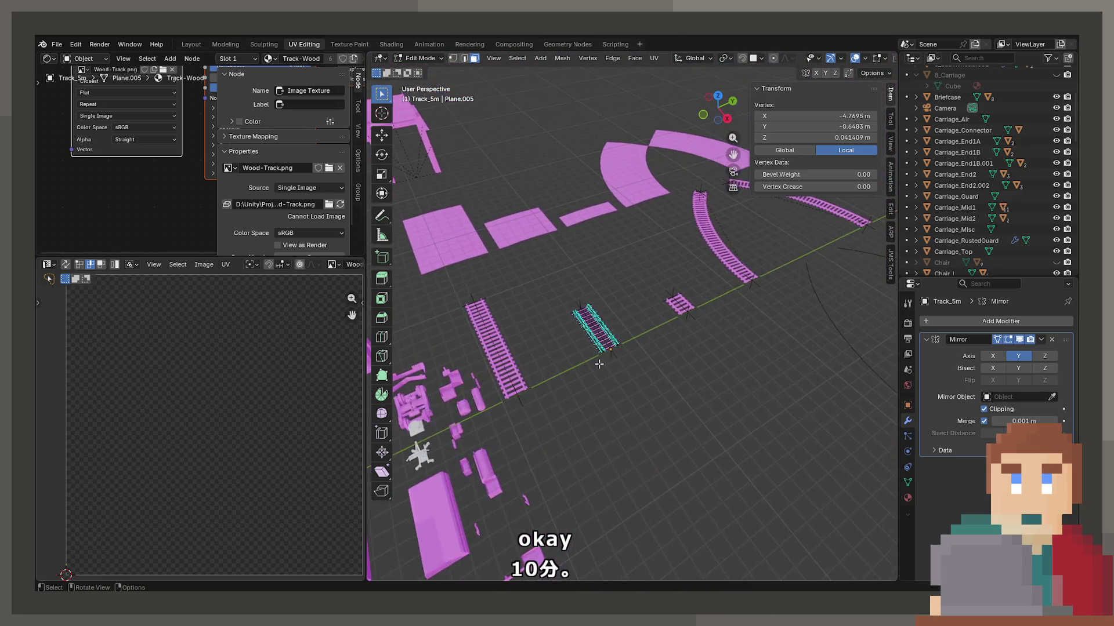
{"action": "key", "text": "Tab"}
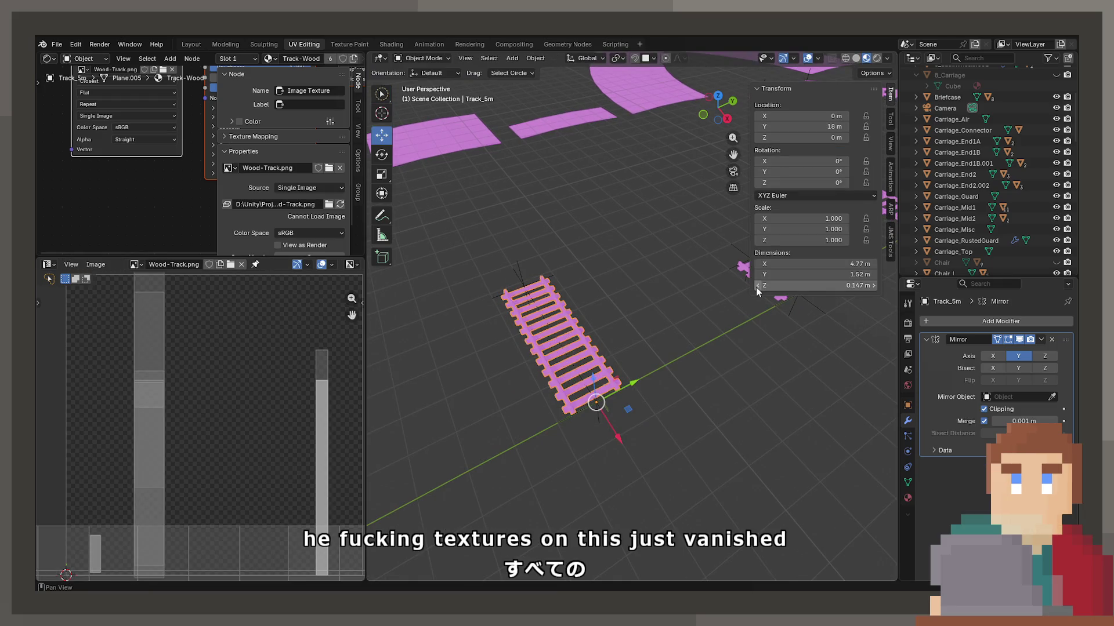
Inspect the track piece's materials, switching to Track-Metal.
{"action": "mouse_move", "coordinate": [638, 293]}
{"action": "left_mouse_down"}
{"action": "mouse_move", "coordinate": [600, 297]}
{"action": "mouse_move", "coordinate": [560, 320]}
{"action": "mouse_move", "coordinate": [566, 343]}
{"action": "mouse_move", "coordinate": [405, 341]}
{"action": "mouse_move", "coordinate": [639, 361]}
{"action": "mouse_move", "coordinate": [592, 366]}
{"action": "mouse_move", "coordinate": [650, 315]}
{"action": "mouse_move", "coordinate": [590, 434]}
{"action": "mouse_move", "coordinate": [629, 284]}
{"action": "mouse_move", "coordinate": [562, 296]}
{"action": "mouse_move", "coordinate": [532, 283]}
{"action": "mouse_move", "coordinate": [619, 287]}
{"action": "mouse_move", "coordinate": [607, 316]}
{"action": "left_mouse_up"}
{"action": "scroll", "coordinate": [605, 323], "scroll_direction": "up", "scroll_amount": 3}
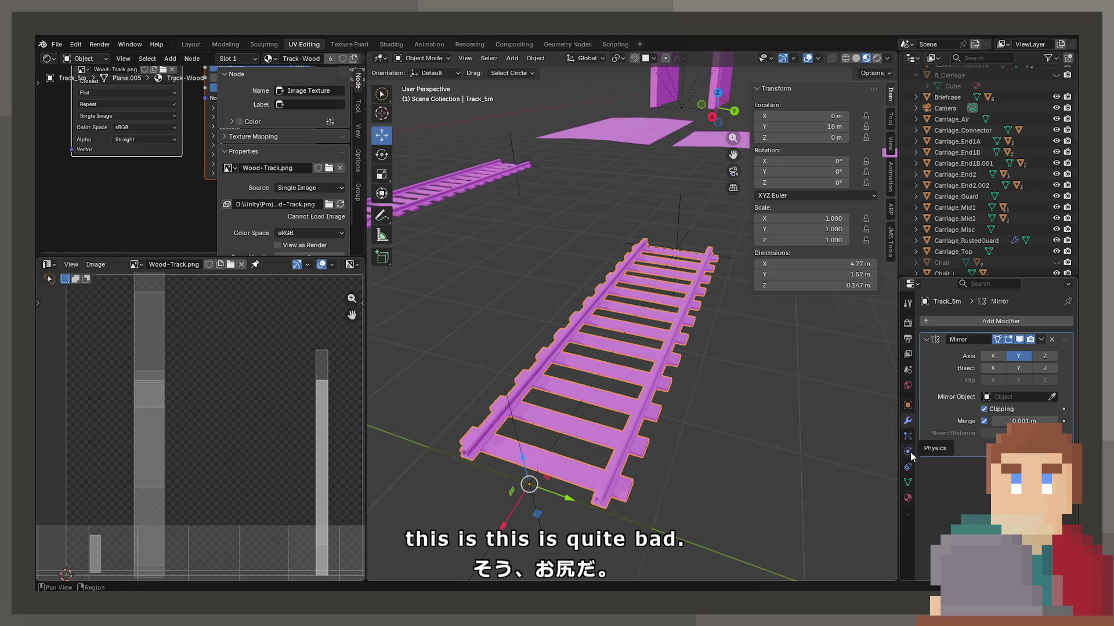
{"action": "left_click", "coordinate": [908, 498]}
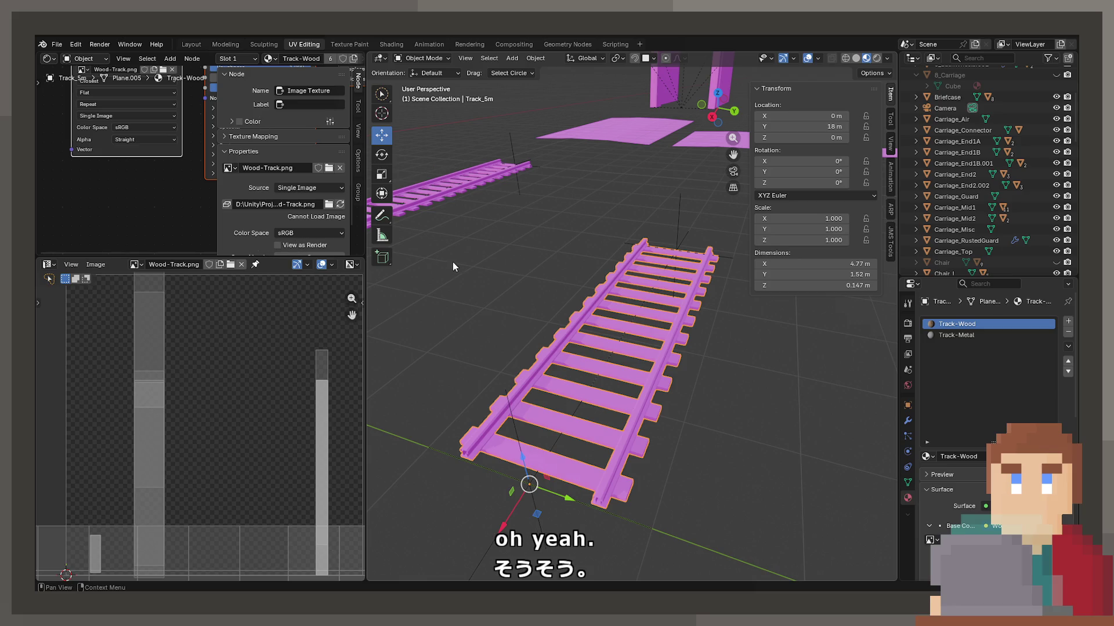
{"action": "left_click", "coordinate": [975, 336]}
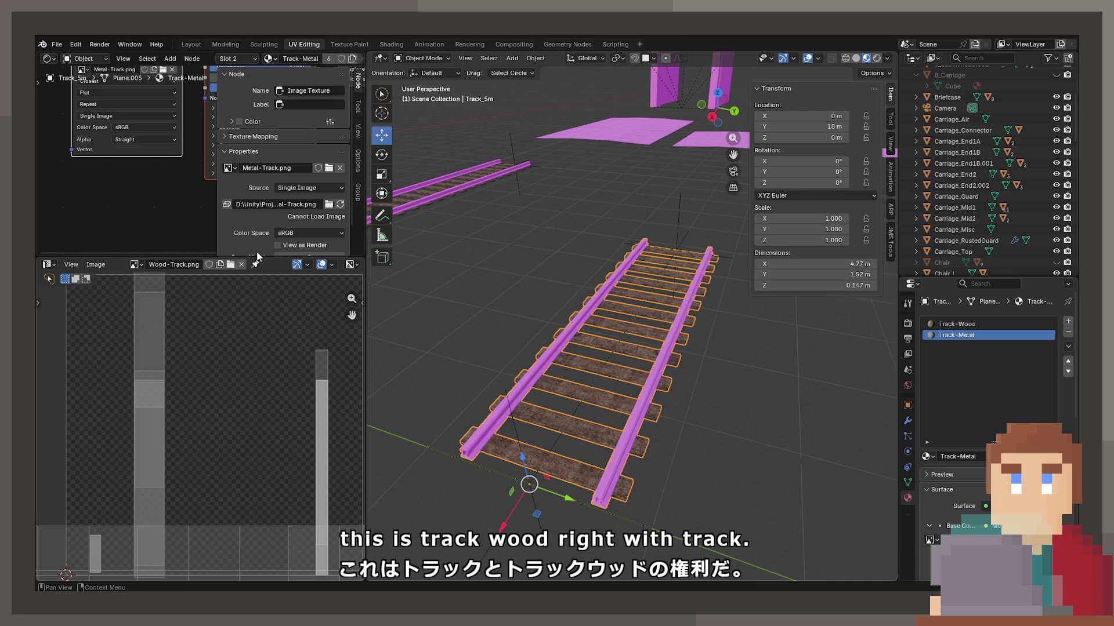
{"action": "scroll", "coordinate": [539, 308], "scroll_direction": "down", "scroll_amount": 6}
Relink the floor texture to a loadable image copy, then check the wall and carriage body.
{"action": "left_click", "coordinate": [667, 263]}
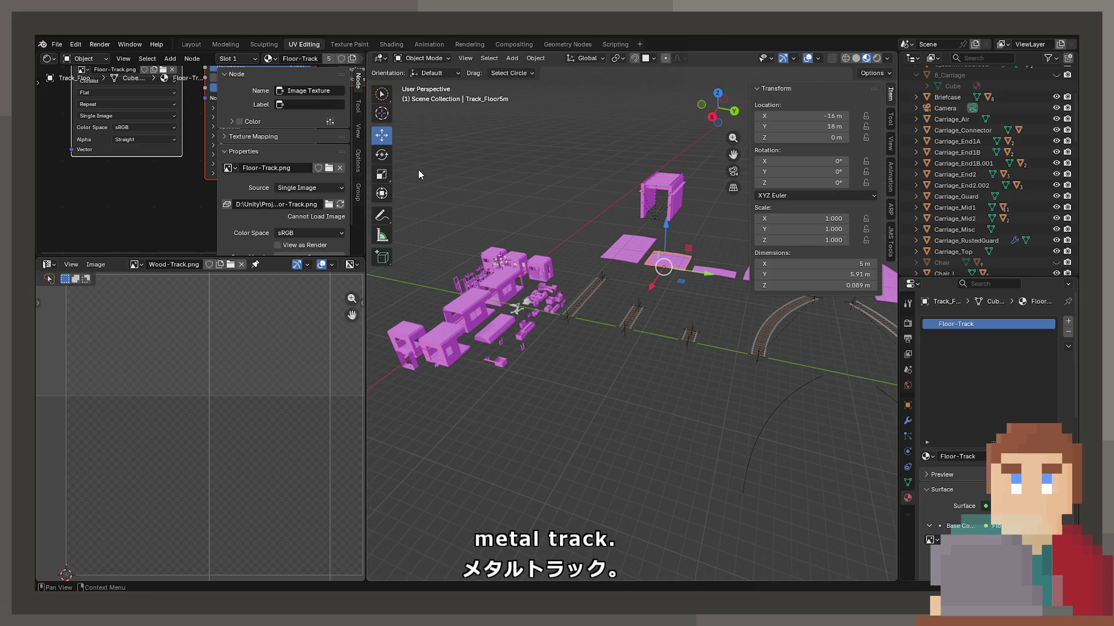
{"action": "left_click", "coordinate": [339, 204]}
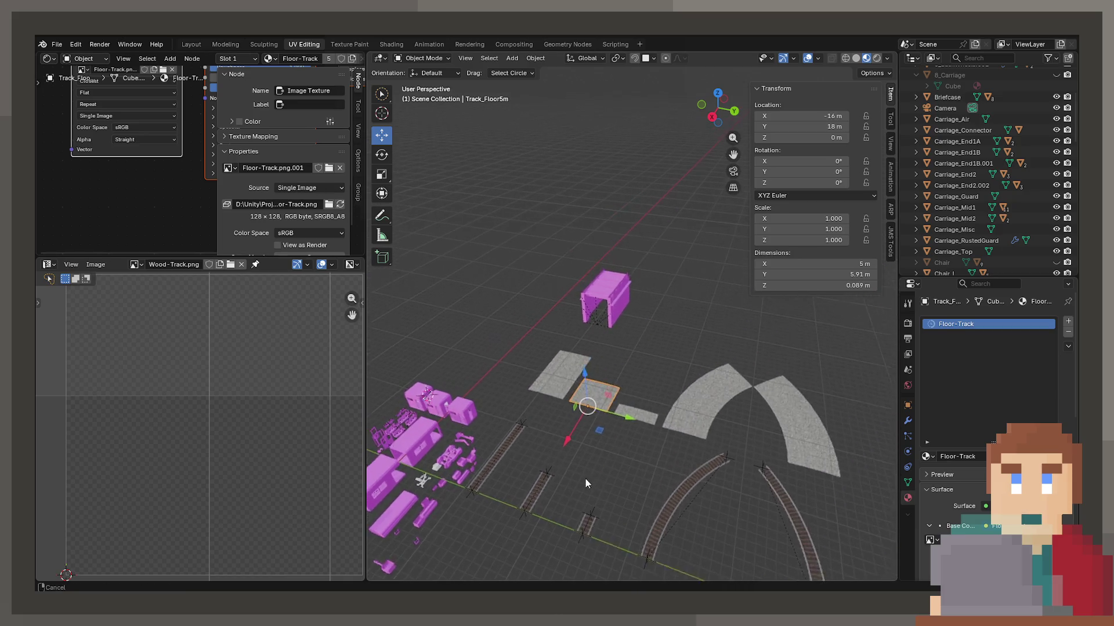
{"action": "left_click", "coordinate": [609, 302]}
{"action": "scroll", "coordinate": [609, 302], "scroll_direction": "up", "scroll_amount": 5}
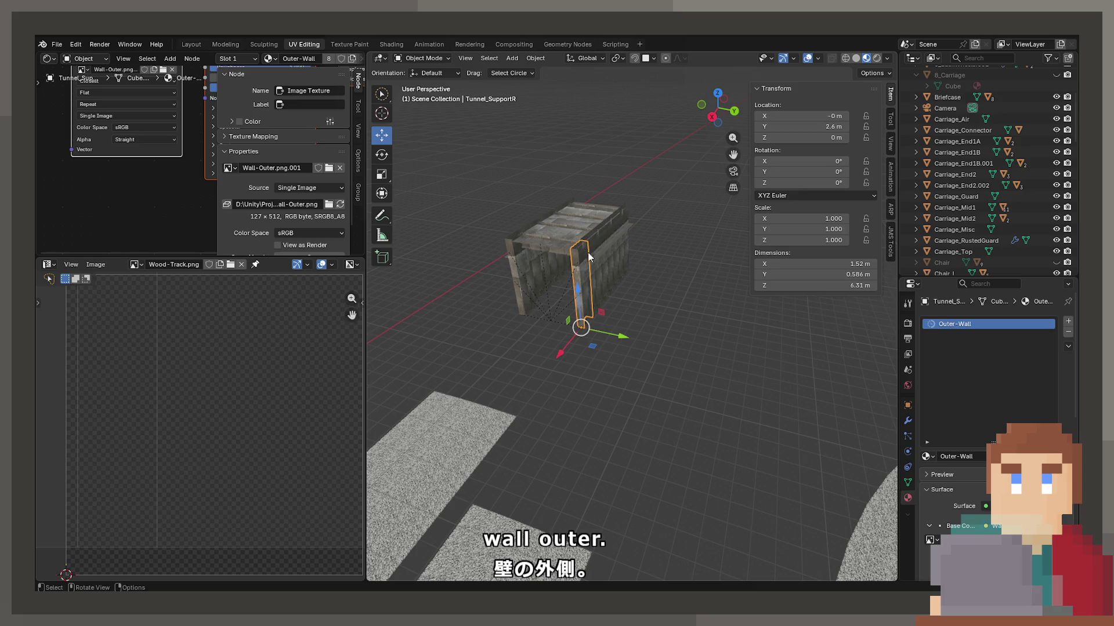
{"action": "scroll", "coordinate": [642, 368], "scroll_direction": "down", "scroll_amount": 5}
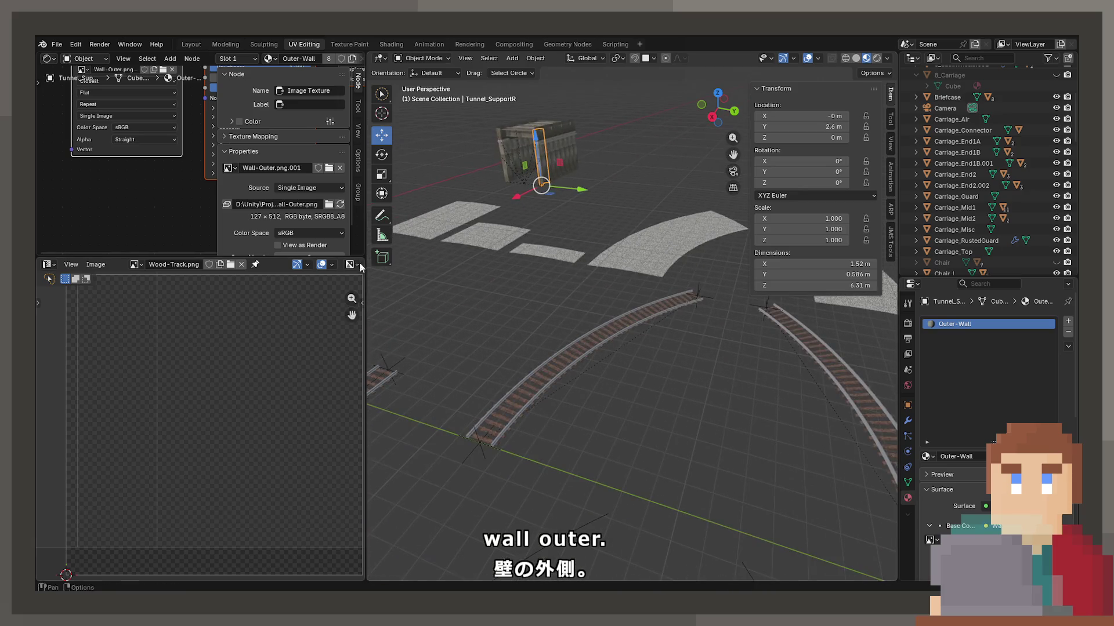
{"action": "scroll", "coordinate": [642, 348], "scroll_direction": "up", "scroll_amount": 5}
{"action": "left_click", "coordinate": [484, 347]}
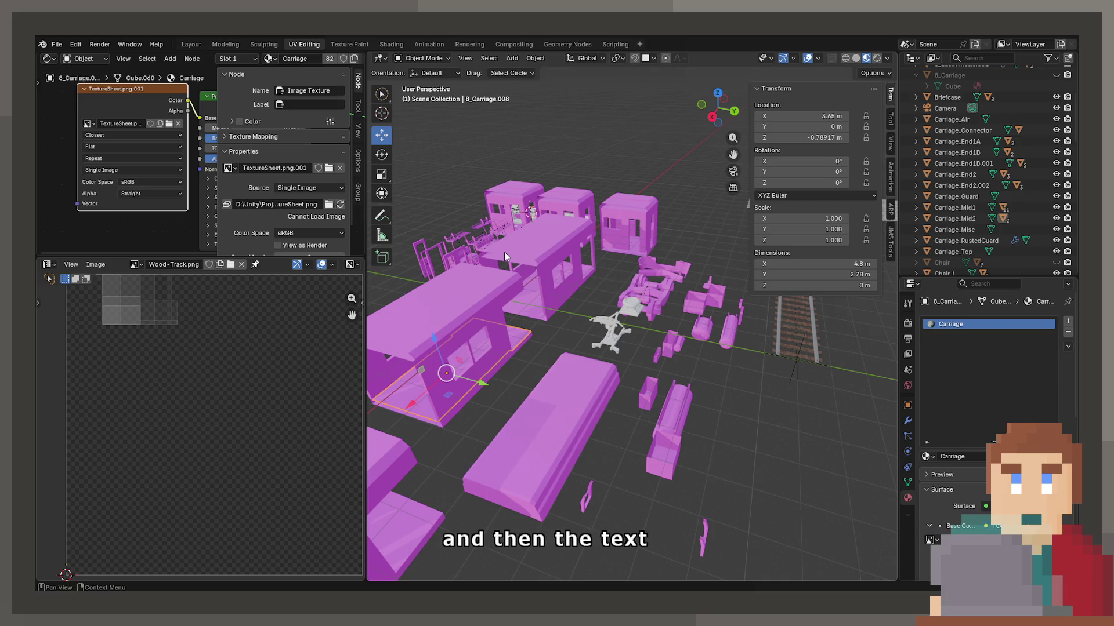
{"action": "scroll", "coordinate": [620, 321], "scroll_direction": "down", "scroll_amount": 3}
{"action": "scroll", "coordinate": [580, 302], "scroll_direction": "up", "scroll_amount": 8}
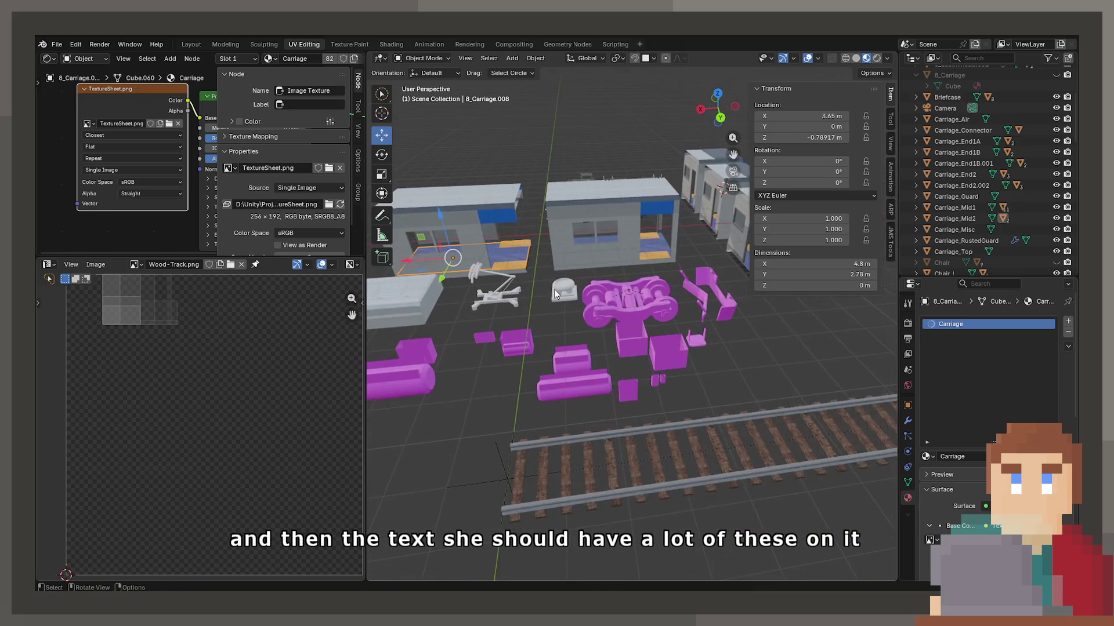
Relink the bogie wheels' texture to the working TextureSheet.png instead of TextureSheet.png.001.
{"action": "left_click", "coordinate": [580, 307]}
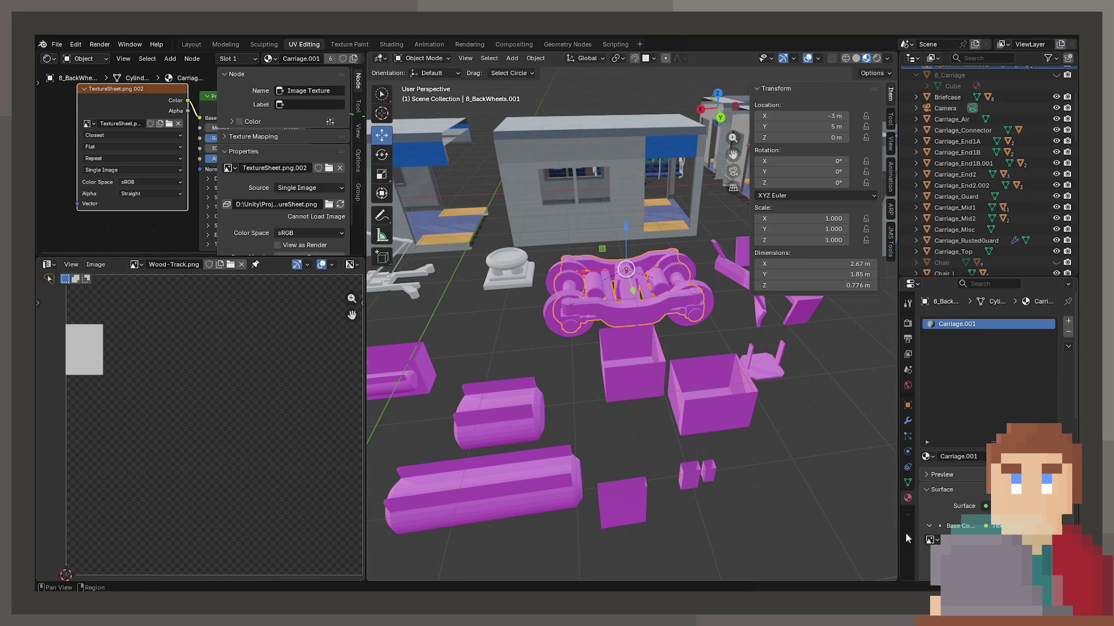
{"action": "left_click", "coordinate": [930, 539]}
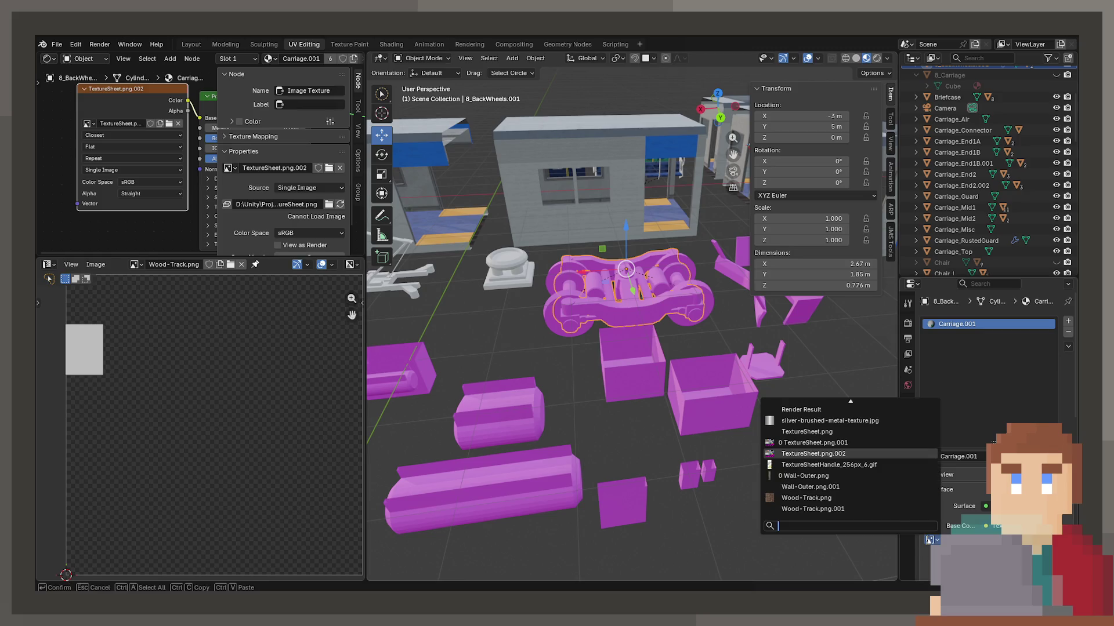
{"action": "left_click", "coordinate": [824, 439]}
{"action": "left_click", "coordinate": [931, 539]}
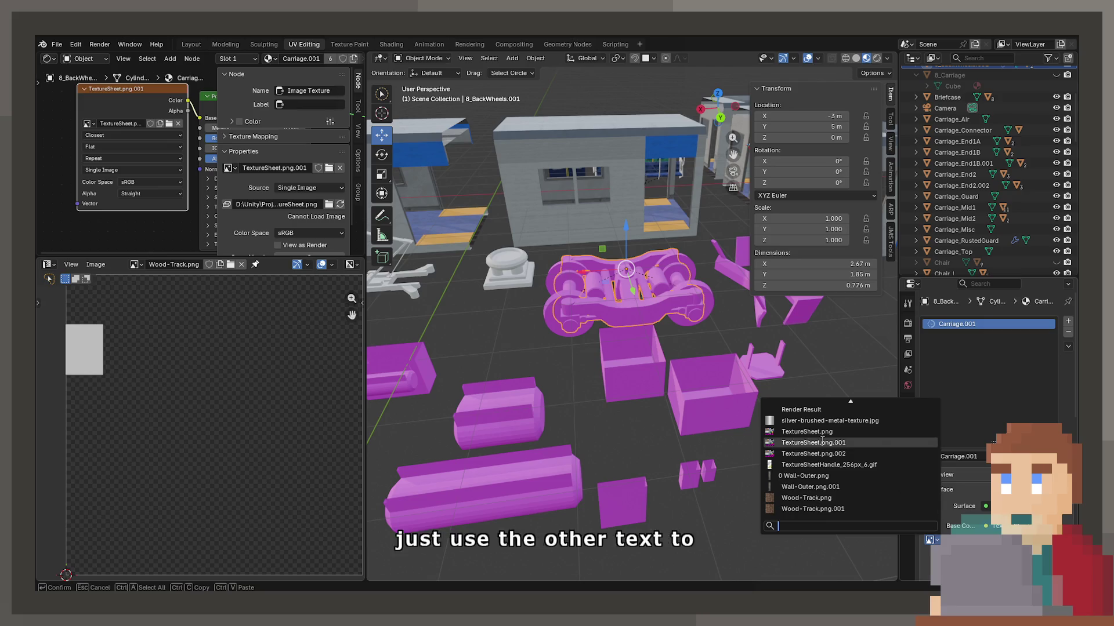
{"action": "left_click", "coordinate": [810, 431]}
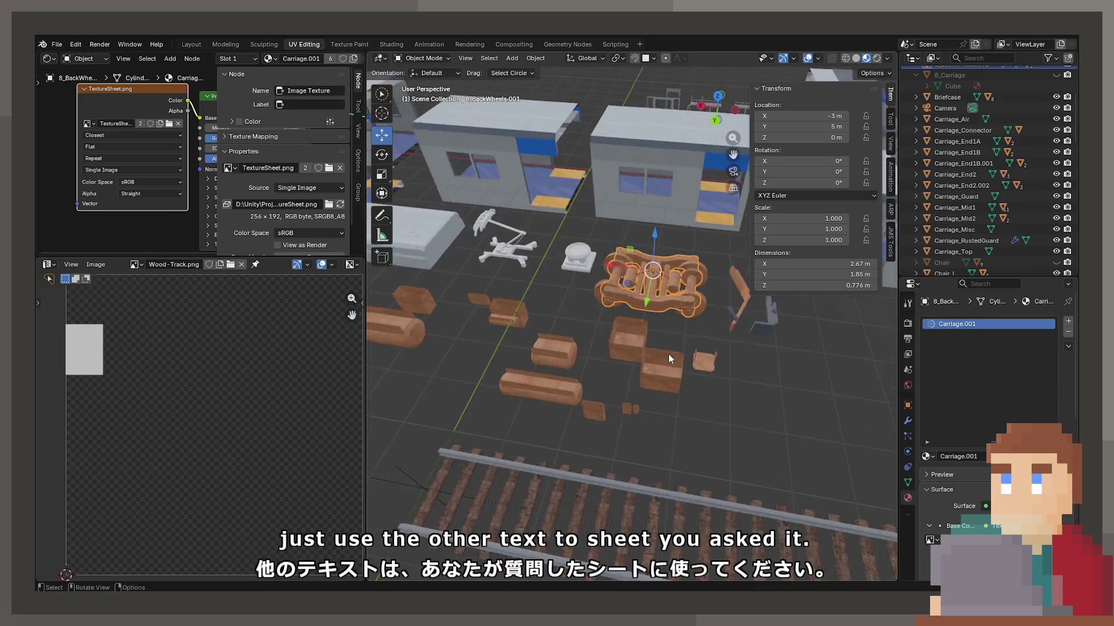
Save Train_Full.blend and select the short track piece.
{"action": "scroll", "coordinate": [669, 355], "scroll_direction": "down", "scroll_amount": 10}
{"action": "mouse_move", "coordinate": [749, 350]}
{"action": "left_mouse_down"}
{"action": "mouse_move", "coordinate": [513, 354]}
{"action": "mouse_move", "coordinate": [592, 357]}
{"action": "mouse_move", "coordinate": [619, 424]}
{"action": "left_mouse_up"}
{"action": "key", "text": "ctrl+s"}
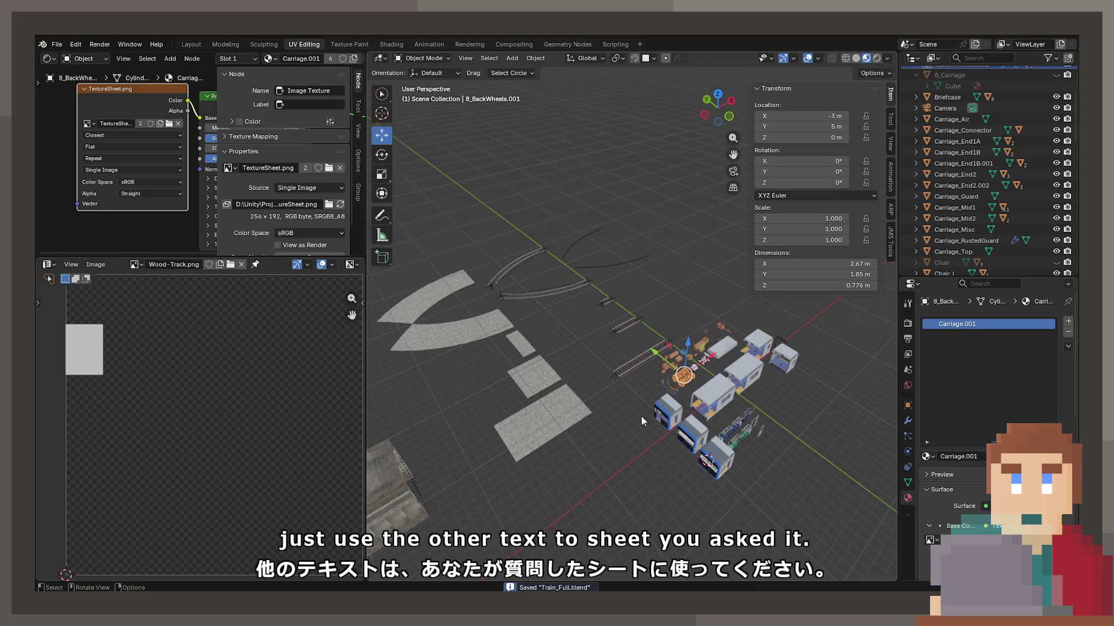
{"action": "scroll", "coordinate": [618, 426], "scroll_direction": "up", "scroll_amount": 3}
{"action": "left_click", "coordinate": [625, 329]}
{"action": "left_click", "coordinate": [199, 45]}
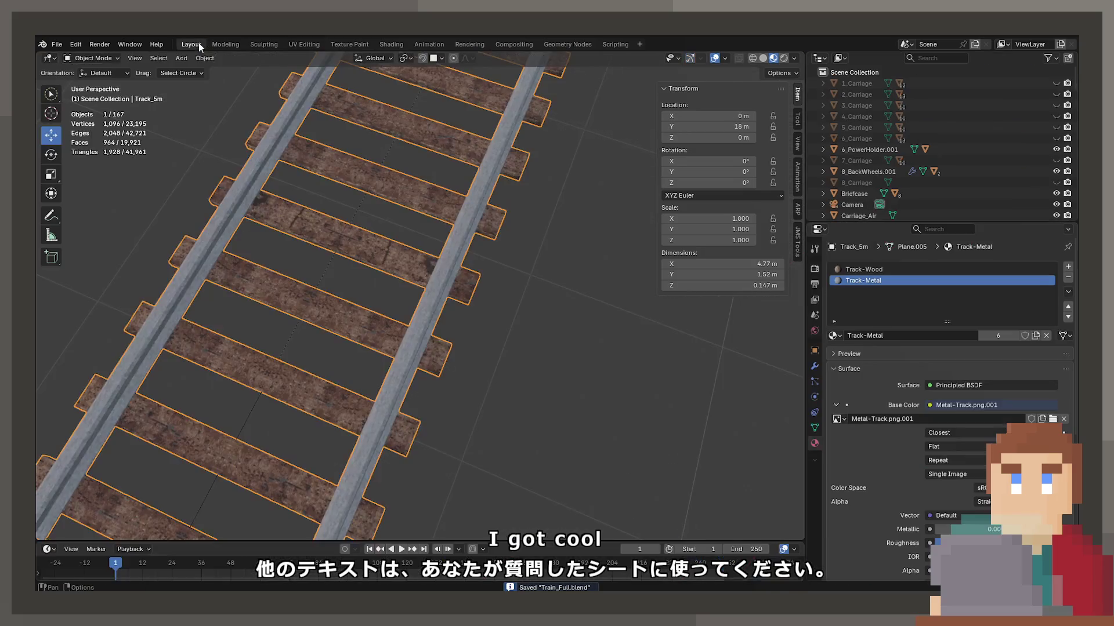
View the track from top orthographic, pan to show it whole, and deselect it.
{"action": "key", "text": "KP_7"}
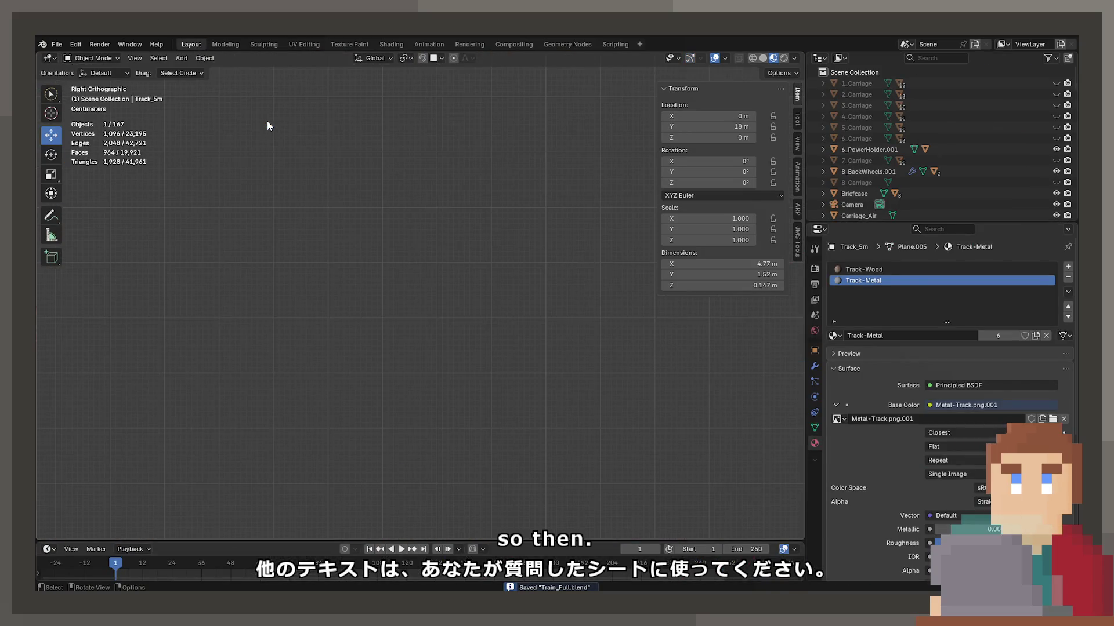
{"action": "scroll", "coordinate": [267, 120], "scroll_direction": "down", "scroll_amount": 6}
{"action": "mouse_move", "coordinate": [249, 367]}
{"action": "left_mouse_down"}
{"action": "mouse_move", "coordinate": [343, 326]}
{"action": "mouse_move", "coordinate": [489, 336]}
{"action": "left_mouse_up"}
{"action": "left_click", "coordinate": [462, 335]}
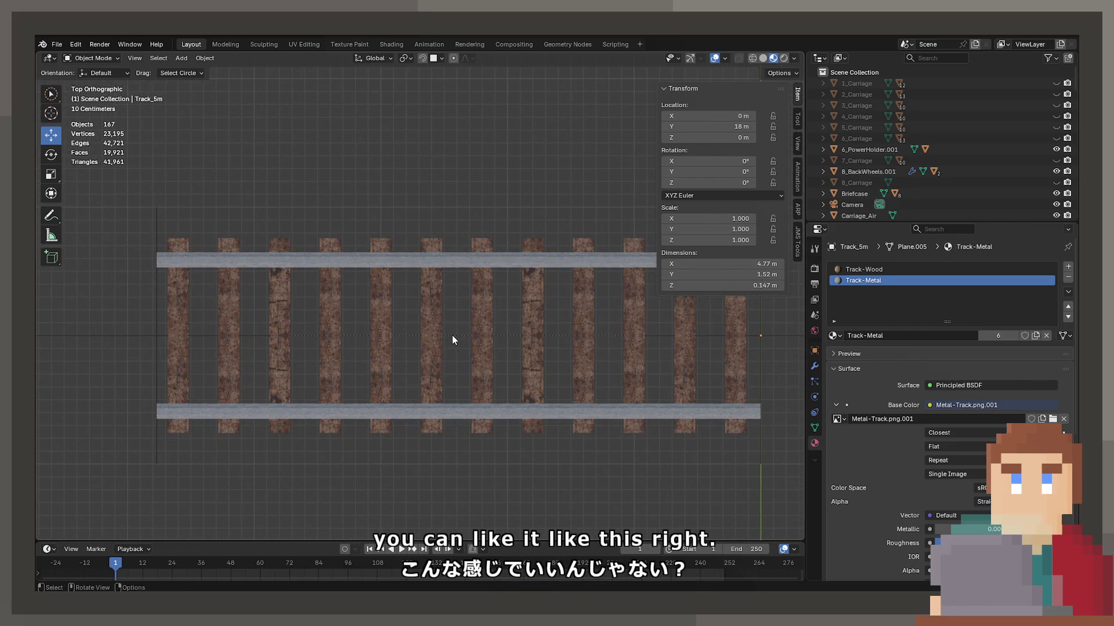
{"action": "left_click", "coordinate": [448, 335]}
{"action": "left_click", "coordinate": [350, 336]}
Hide the sidebar and centre and enlarge the track for a clean capture.
{"action": "mouse_move", "coordinate": [342, 335]}
{"action": "left_mouse_down"}
{"action": "mouse_move", "coordinate": [237, 334]}
{"action": "mouse_move", "coordinate": [264, 366]}
{"action": "mouse_move", "coordinate": [255, 405]}
{"action": "mouse_move", "coordinate": [239, 417]}
{"action": "left_mouse_up"}
{"action": "scroll", "coordinate": [264, 366], "scroll_direction": "down", "scroll_amount": 2}
{"action": "key", "text": "n"}
{"action": "left_click_drag", "start_coordinate": [606, 318], "coordinate": [659, 226]}
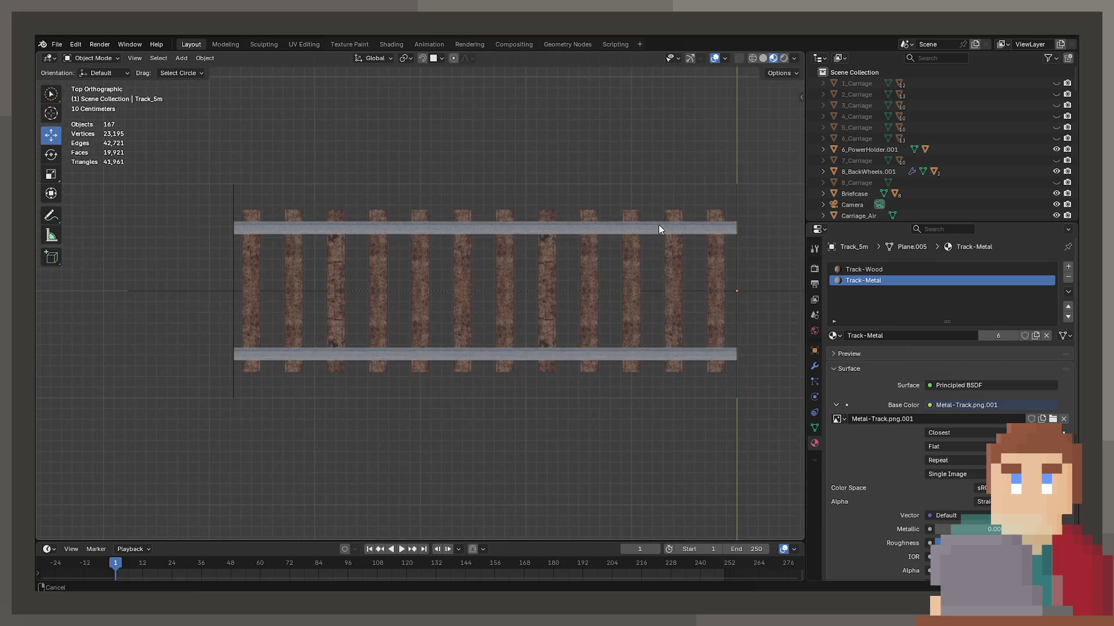
{"action": "scroll", "coordinate": [634, 258], "scroll_direction": "up", "scroll_amount": 2}
{"action": "scroll", "coordinate": [550, 267], "scroll_direction": "down", "scroll_amount": 1}
{"action": "left_click_drag", "start_coordinate": [549, 266], "coordinate": [562, 295]}
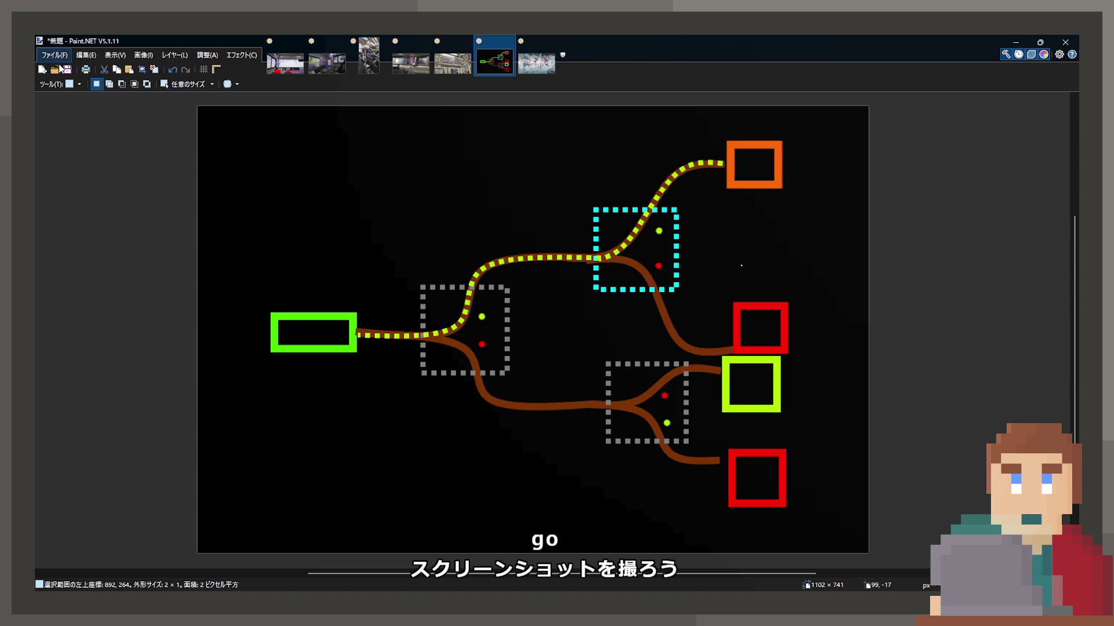
Paste the track screenshot as a new image and magic-wand the rail at 29% tolerance.
{"action": "key", "text": "ctrl+alt+v"}
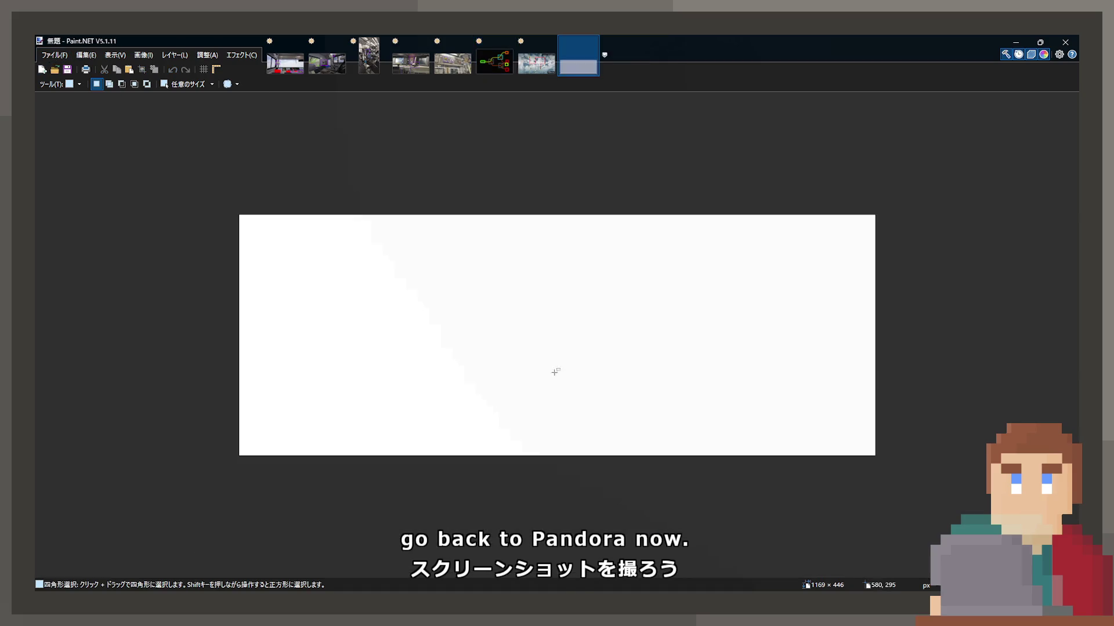
{"action": "scroll", "coordinate": [248, 273], "scroll_direction": "up", "scroll_amount": 5, "text": "ctrl"}
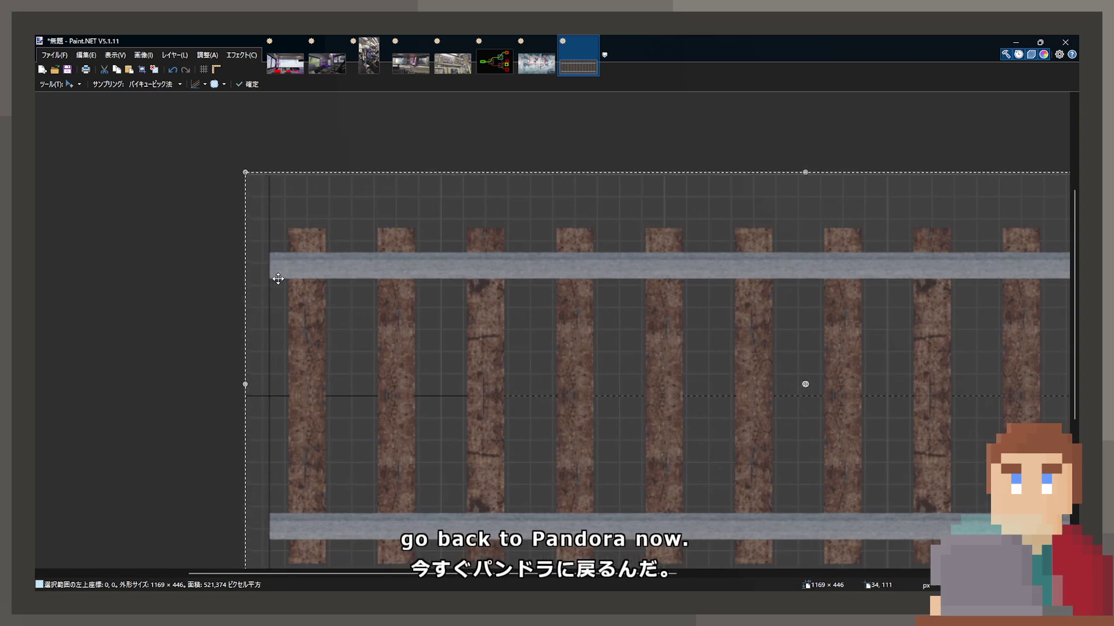
{"action": "key", "text": "s"}
{"action": "left_click", "coordinate": [322, 250]}
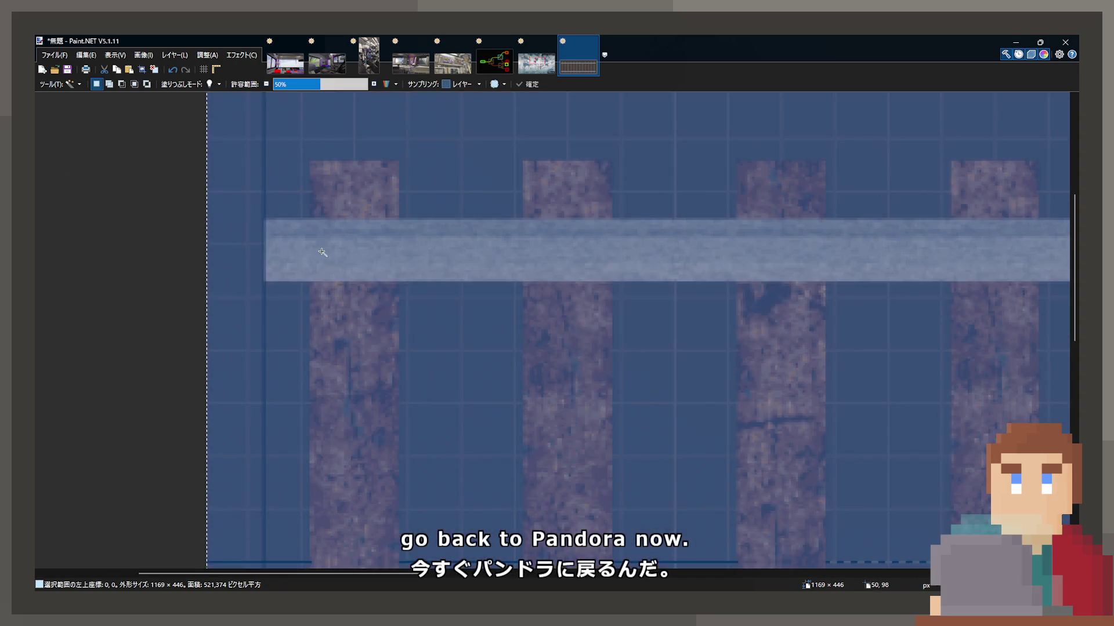
{"action": "left_click", "coordinate": [293, 85]}
{"action": "left_click_drag", "start_coordinate": [293, 85], "coordinate": [301, 85]}
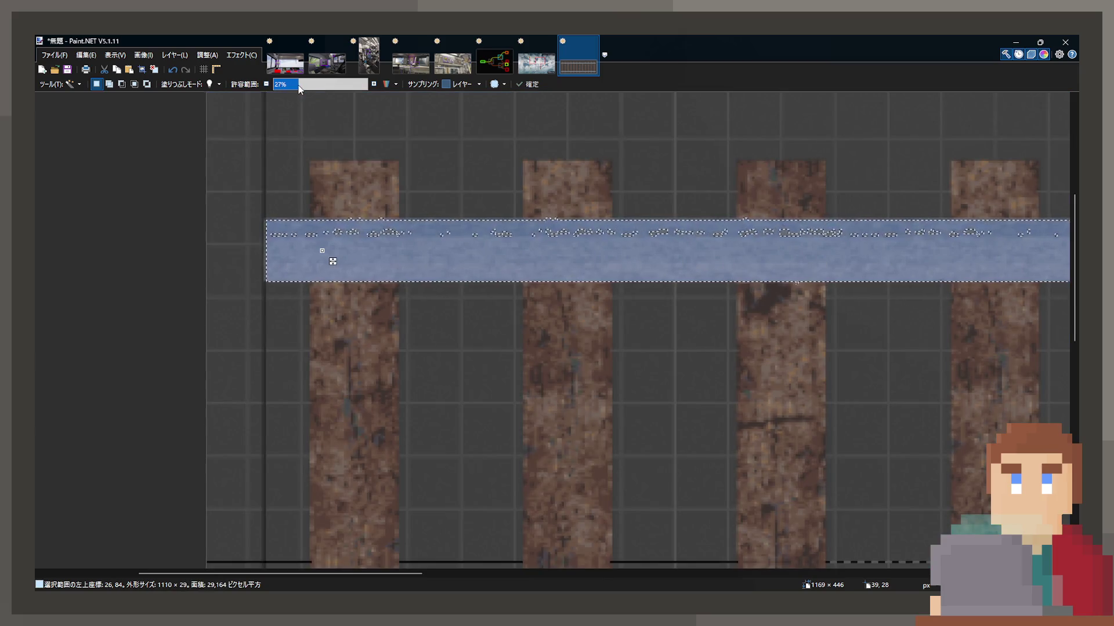
{"action": "scroll", "coordinate": [280, 330], "scroll_direction": "up", "scroll_amount": 5}
{"action": "scroll", "coordinate": [348, 301], "scroll_direction": "down", "scroll_amount": 4}
{"action": "scroll", "coordinate": [457, 264], "scroll_direction": "left", "scroll_amount": 3}
{"action": "scroll", "coordinate": [457, 264], "scroll_direction": "up", "scroll_amount": 3, "text": "ctrl"}
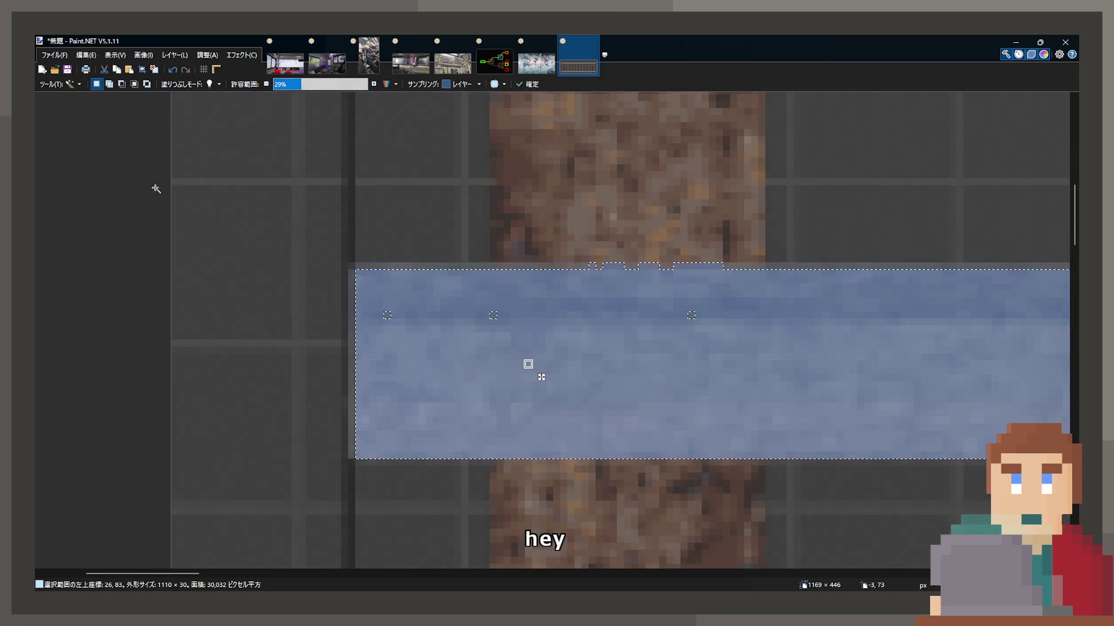
Drag a rectangle selection along the rail across the full track width.
{"action": "key", "text": "s"}
{"action": "left_click_drag", "start_coordinate": [348, 264], "coordinate": [430, 343]}
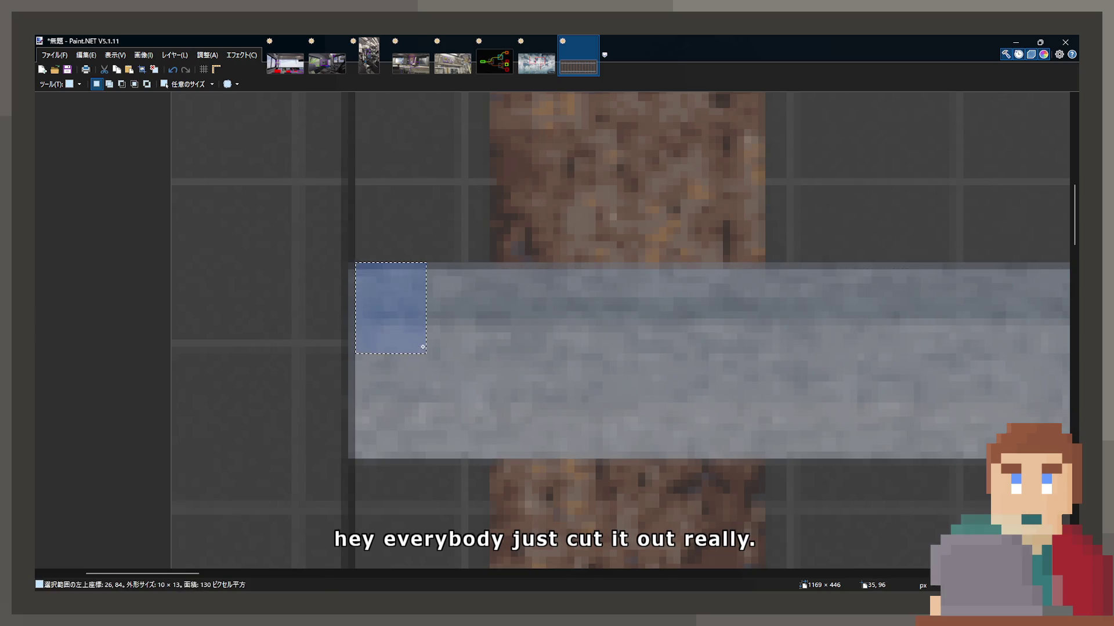
{"action": "mouse_move", "coordinate": [348, 264]}
{"action": "left_mouse_down"}
{"action": "mouse_move", "coordinate": [491, 398]}
{"action": "mouse_move", "coordinate": [827, 290]}
{"action": "mouse_move", "coordinate": [661, 261]}
{"action": "left_mouse_up"}
{"action": "scroll", "coordinate": [490, 398], "scroll_direction": "down", "scroll_amount": 10, "text": "ctrl"}
{"action": "scroll", "coordinate": [828, 289], "scroll_direction": "up", "scroll_amount": 6, "text": "ctrl"}
{"action": "mouse_move", "coordinate": [740, 272]}
{"action": "left_mouse_down"}
{"action": "mouse_move", "coordinate": [733, 428]}
{"action": "mouse_move", "coordinate": [677, 373]}
{"action": "left_mouse_up"}
{"action": "scroll", "coordinate": [739, 271], "scroll_direction": "down", "scroll_amount": 4}
{"action": "scroll", "coordinate": [677, 373], "scroll_direction": "up", "scroll_amount": 4}
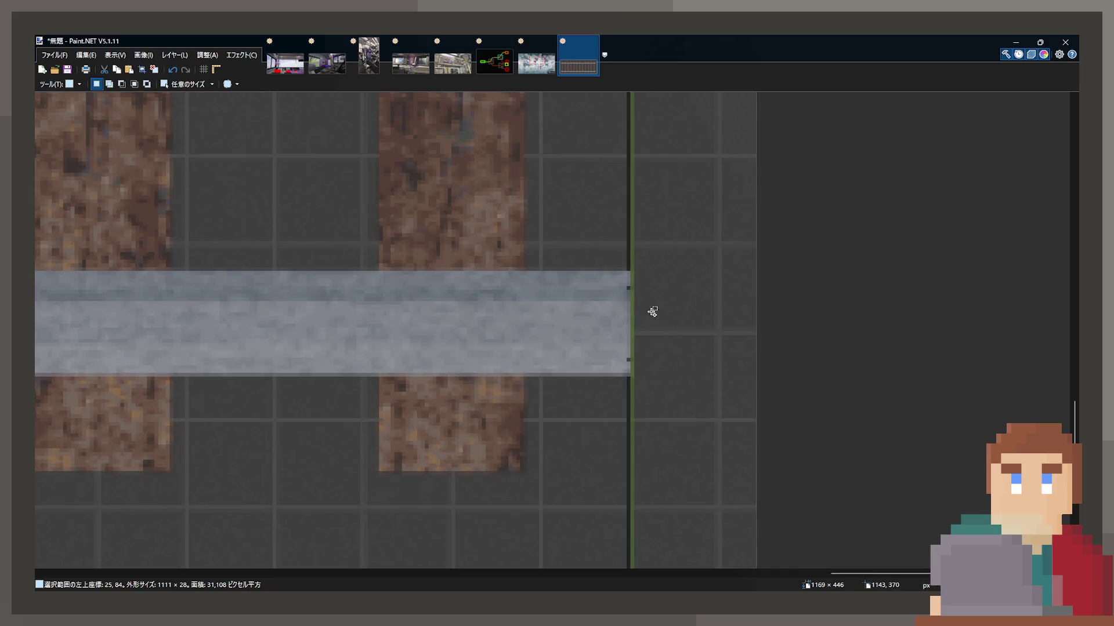
{"action": "mouse_move", "coordinate": [614, 295]}
{"action": "left_mouse_down"}
{"action": "mouse_move", "coordinate": [319, 420]}
{"action": "mouse_move", "coordinate": [35, 364]}
{"action": "mouse_move", "coordinate": [180, 372]}
{"action": "mouse_move", "coordinate": [152, 375]}
{"action": "left_mouse_up"}
Union-select the first batch of sleepers by dragging a rectangle over each one.
{"action": "scroll", "coordinate": [219, 306], "scroll_direction": "down", "scroll_amount": 4, "text": "ctrl"}
{"action": "scroll", "coordinate": [393, 422], "scroll_direction": "up", "scroll_amount": 3, "text": "ctrl"}
{"action": "scroll", "coordinate": [352, 307], "scroll_direction": "up", "scroll_amount": 2, "text": "ctrl"}
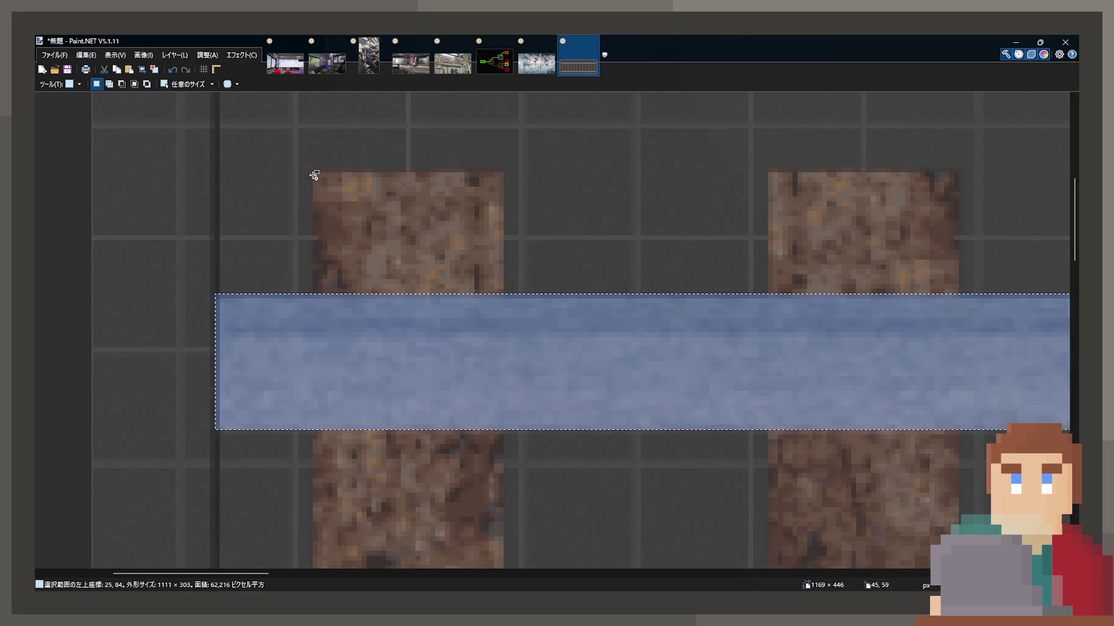
{"action": "mouse_move", "coordinate": [341, 225]}
{"action": "left_mouse_down"}
{"action": "mouse_move", "coordinate": [522, 560]}
{"action": "mouse_move", "coordinate": [435, 439]}
{"action": "mouse_move", "coordinate": [495, 444]}
{"action": "left_mouse_up"}
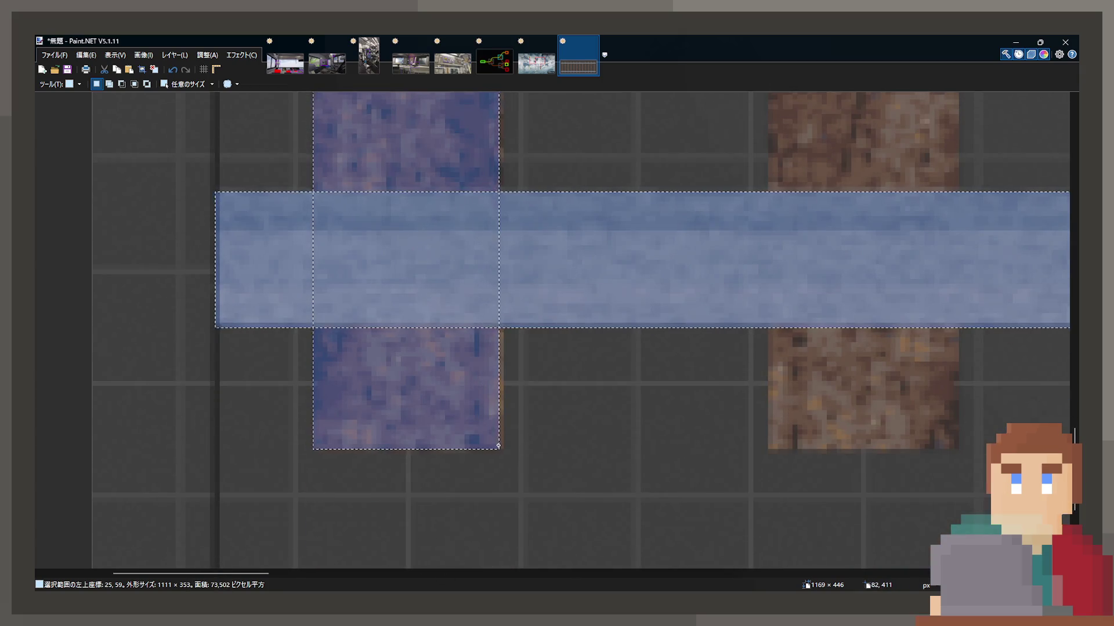
{"action": "left_click_drag", "start_coordinate": [773, 450], "coordinate": [928, 293]}
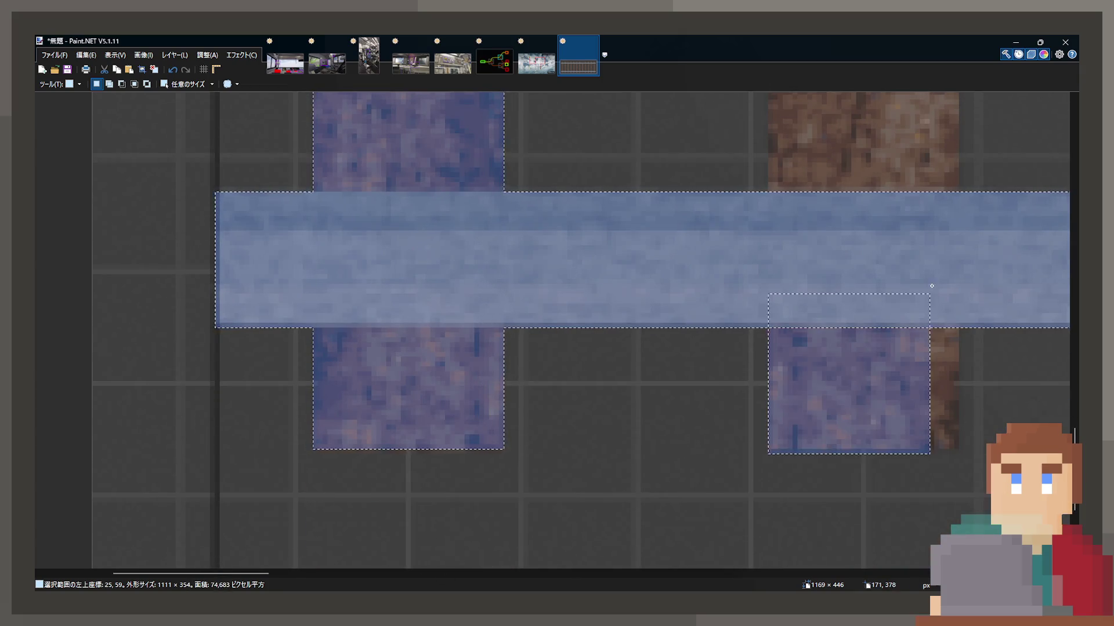
{"action": "left_click_drag", "start_coordinate": [944, 254], "coordinate": [844, 446]}
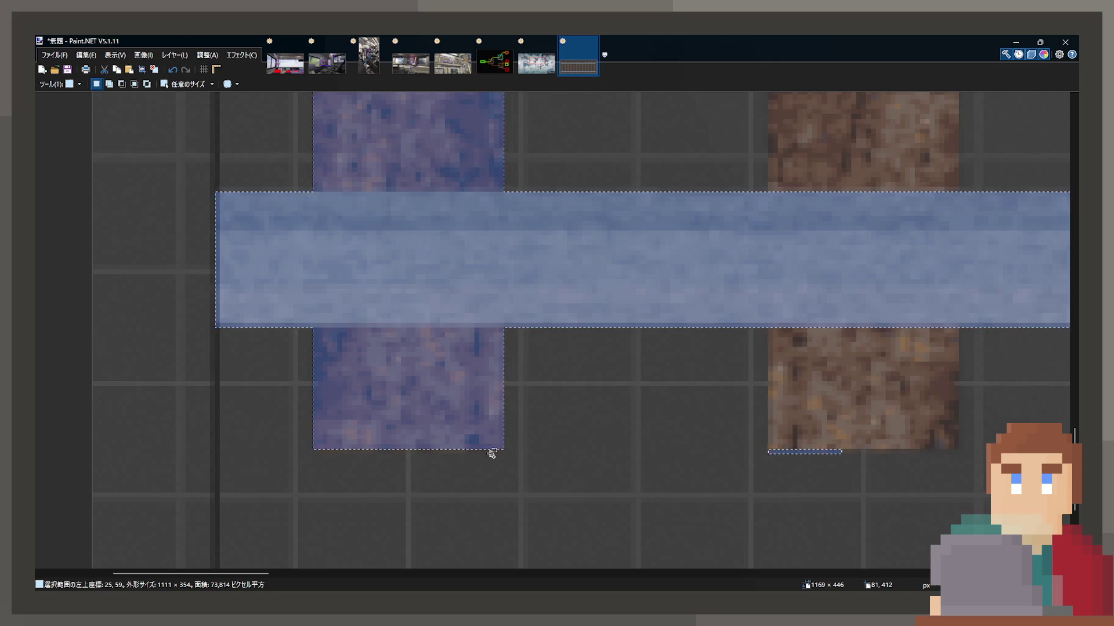
{"action": "scroll", "coordinate": [770, 447], "scroll_direction": "up", "scroll_amount": 3}
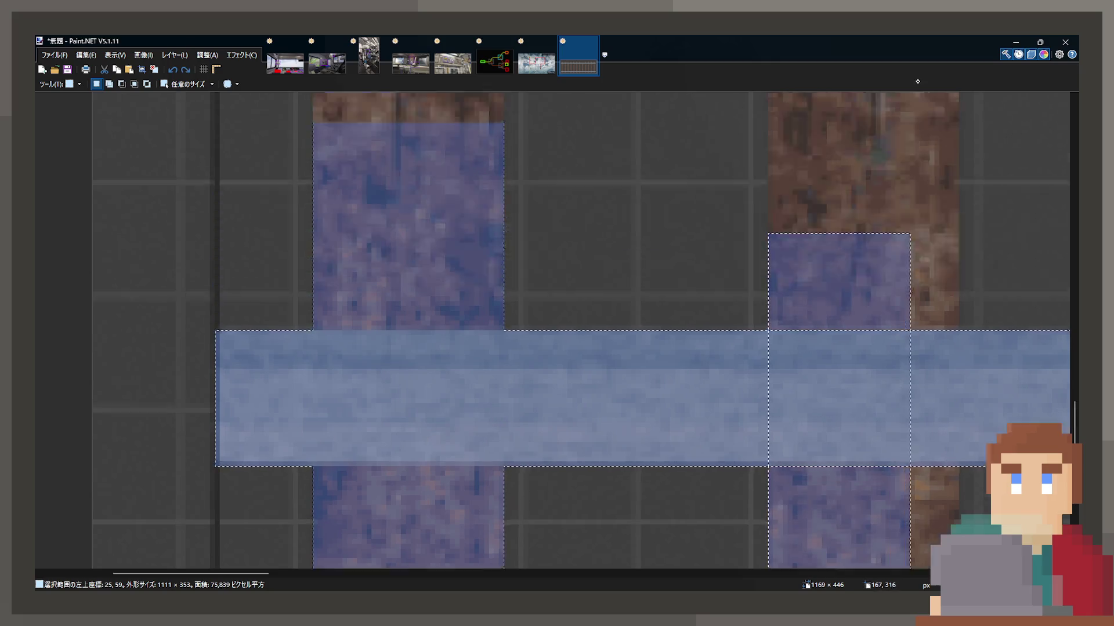
{"action": "mouse_move", "coordinate": [770, 447]}
{"action": "left_mouse_down"}
{"action": "mouse_move", "coordinate": [911, 267]}
{"action": "mouse_move", "coordinate": [706, 273]}
{"action": "left_mouse_up"}
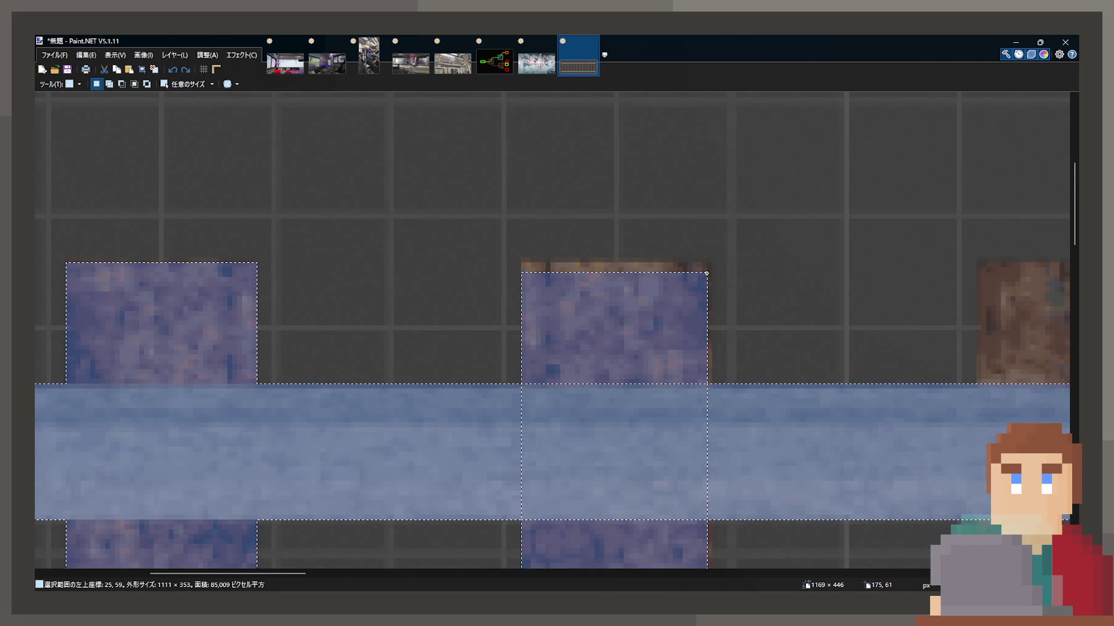
{"action": "scroll", "coordinate": [734, 267], "scroll_direction": "right", "scroll_amount": 5}
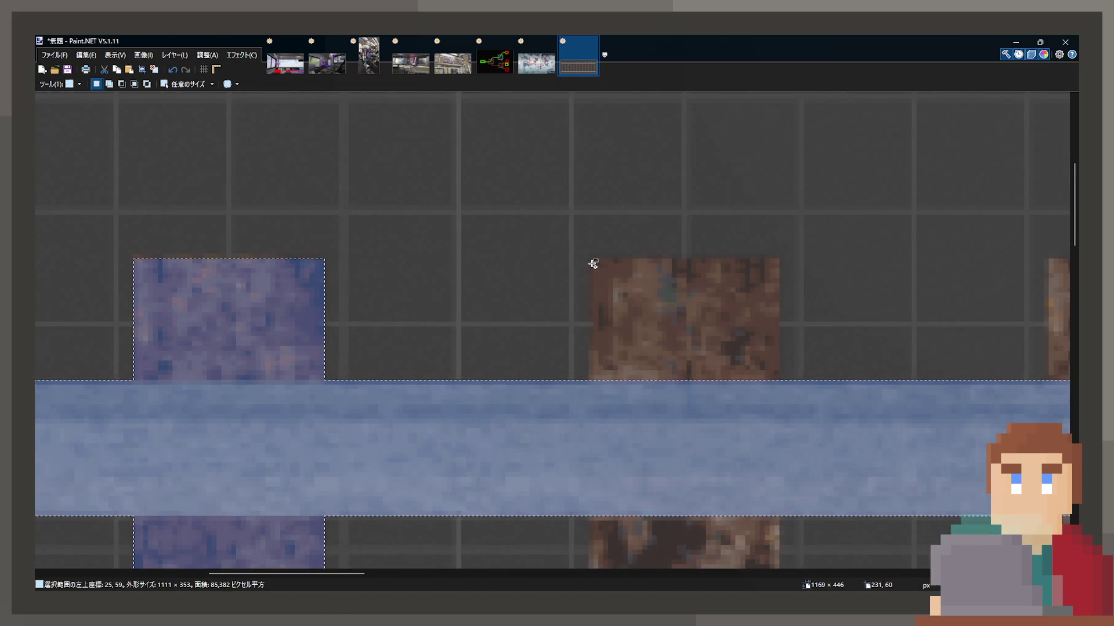
{"action": "mouse_move", "coordinate": [594, 264]}
{"action": "left_mouse_down"}
{"action": "mouse_move", "coordinate": [748, 565]}
{"action": "mouse_move", "coordinate": [765, 548]}
{"action": "mouse_move", "coordinate": [773, 447]}
{"action": "left_mouse_up"}
{"action": "scroll", "coordinate": [276, 443], "scroll_direction": "right", "scroll_amount": 7}
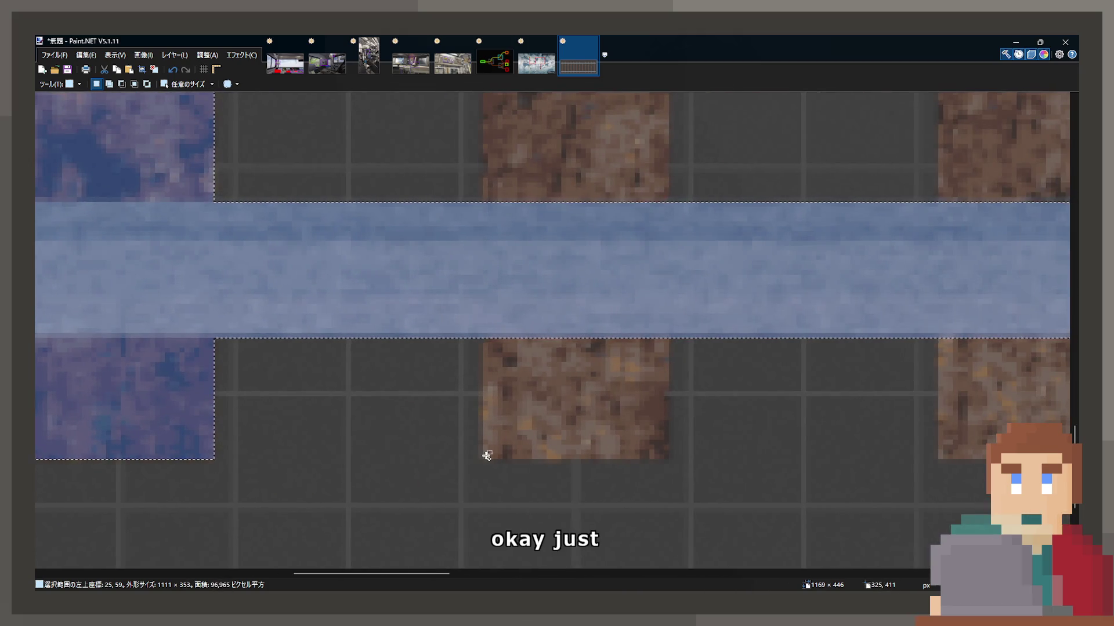
{"action": "mouse_move", "coordinate": [487, 457]}
{"action": "left_mouse_down"}
{"action": "mouse_move", "coordinate": [638, 102]}
{"action": "mouse_move", "coordinate": [634, 253]}
{"action": "mouse_move", "coordinate": [663, 400]}
{"action": "left_mouse_up"}
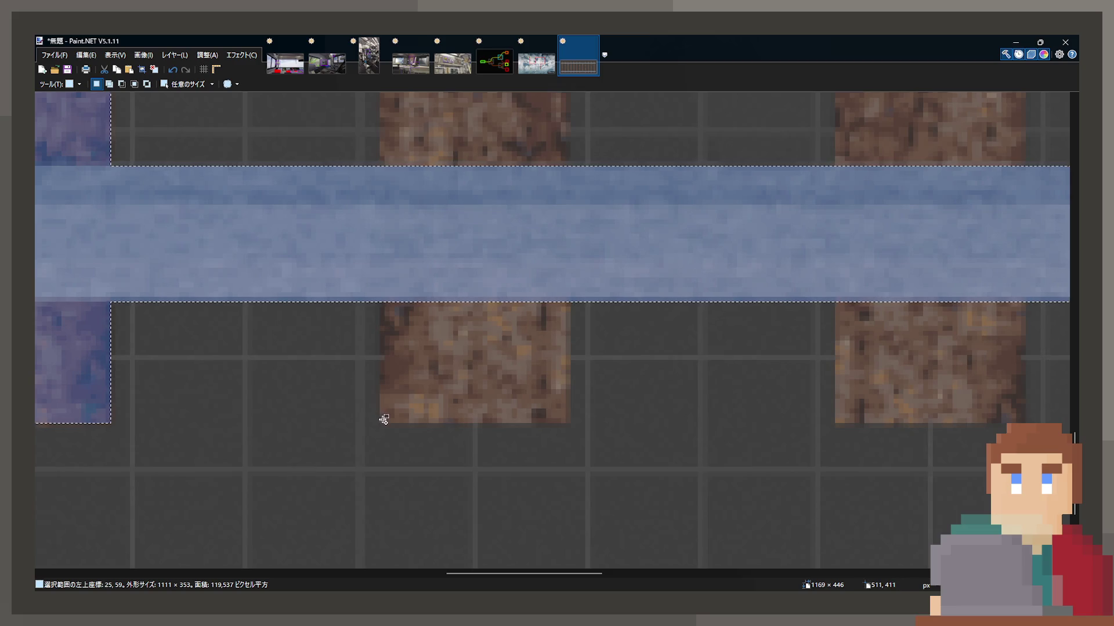
{"action": "mouse_move", "coordinate": [384, 420]}
{"action": "left_mouse_down"}
{"action": "mouse_move", "coordinate": [449, 347]}
{"action": "mouse_move", "coordinate": [561, 95]}
{"action": "mouse_move", "coordinate": [559, 35]}
{"action": "mouse_move", "coordinate": [557, 256]}
{"action": "left_mouse_up"}
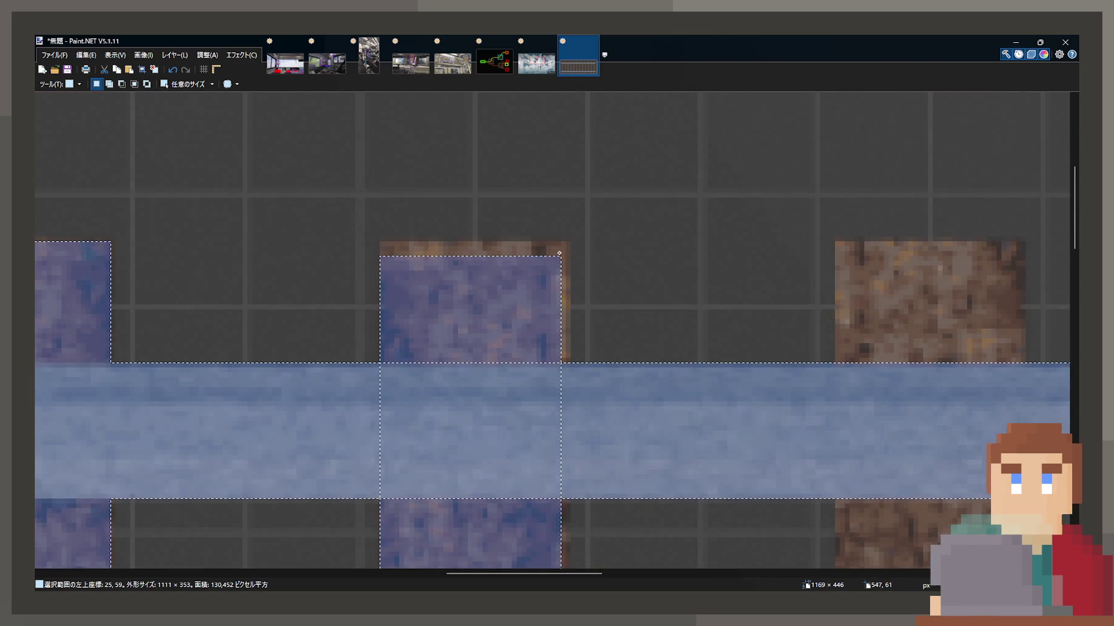
Add the remaining sleepers, completing one 1111 × 353 selection of all twelve sleepers and both rails.
{"action": "scroll", "coordinate": [564, 245], "scroll_direction": "right", "scroll_amount": 5}
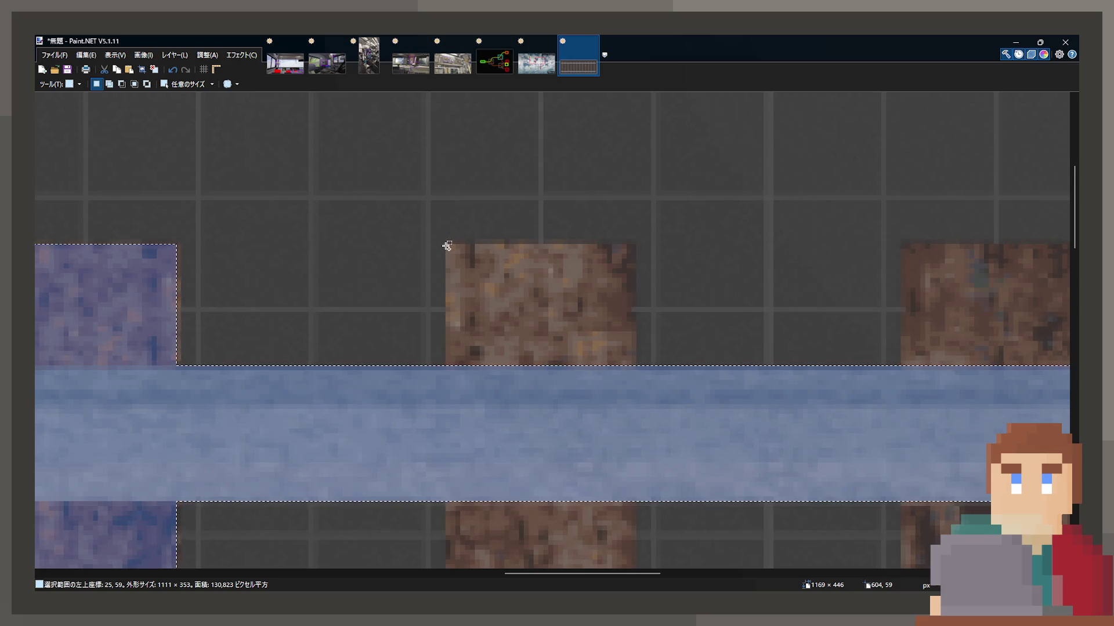
{"action": "scroll", "coordinate": [529, 477], "scroll_direction": "down", "scroll_amount": 5}
{"action": "mouse_move", "coordinate": [529, 478]}
{"action": "left_mouse_down"}
{"action": "mouse_move", "coordinate": [625, 387]}
{"action": "mouse_move", "coordinate": [356, 427]}
{"action": "mouse_move", "coordinate": [337, 234]}
{"action": "mouse_move", "coordinate": [522, 574]}
{"action": "mouse_move", "coordinate": [525, 406]}
{"action": "mouse_move", "coordinate": [526, 554]}
{"action": "mouse_move", "coordinate": [542, 368]}
{"action": "mouse_move", "coordinate": [535, 385]}
{"action": "left_mouse_up"}
{"action": "scroll", "coordinate": [356, 427], "scroll_direction": "right", "scroll_amount": 5}
{"action": "scroll", "coordinate": [355, 427], "scroll_direction": "up", "scroll_amount": 3}
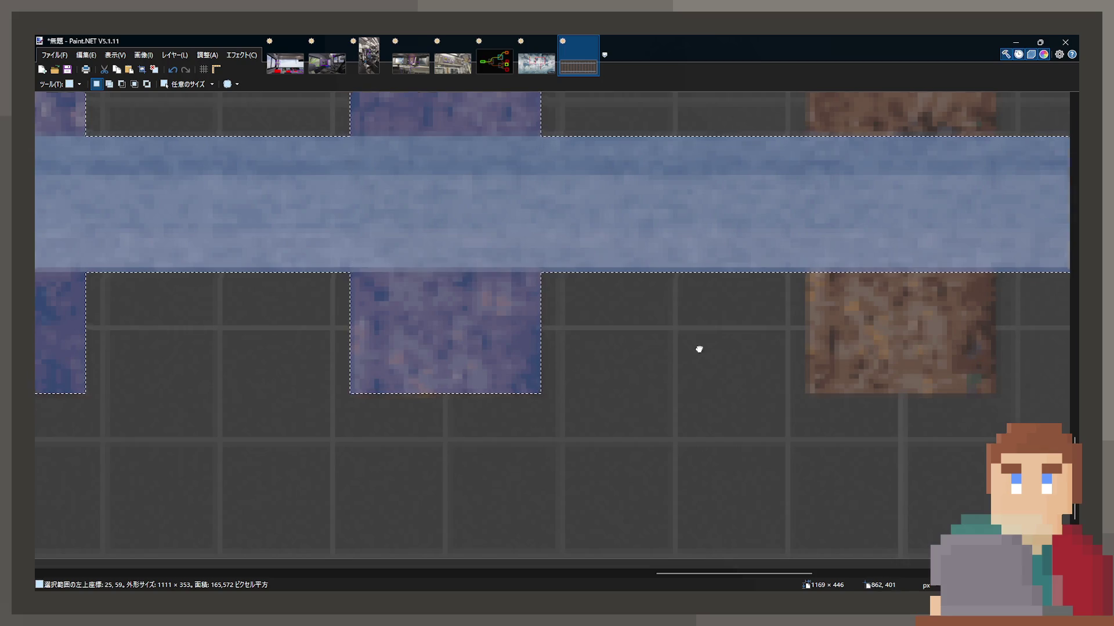
{"action": "scroll", "coordinate": [512, 490], "scroll_direction": "right", "scroll_amount": 5}
{"action": "scroll", "coordinate": [511, 491], "scroll_direction": "up", "scroll_amount": 2}
{"action": "mouse_move", "coordinate": [499, 472]}
{"action": "left_mouse_down"}
{"action": "mouse_move", "coordinate": [622, 194]}
{"action": "mouse_move", "coordinate": [709, 125]}
{"action": "mouse_move", "coordinate": [673, 145]}
{"action": "mouse_move", "coordinate": [675, 158]}
{"action": "mouse_move", "coordinate": [667, 133]}
{"action": "mouse_move", "coordinate": [689, 239]}
{"action": "mouse_move", "coordinate": [679, 232]}
{"action": "mouse_move", "coordinate": [609, 251]}
{"action": "mouse_move", "coordinate": [515, 199]}
{"action": "left_mouse_up"}
{"action": "scroll", "coordinate": [673, 145], "scroll_direction": "up", "scroll_amount": 10}
{"action": "scroll", "coordinate": [667, 133], "scroll_direction": "up", "scroll_amount": 4}
{"action": "mouse_move", "coordinate": [452, 214]}
{"action": "left_mouse_down"}
{"action": "mouse_move", "coordinate": [531, 468]}
{"action": "mouse_move", "coordinate": [589, 584]}
{"action": "mouse_move", "coordinate": [632, 378]}
{"action": "left_mouse_up"}
{"action": "scroll", "coordinate": [248, 398], "scroll_direction": "right", "scroll_amount": 5}
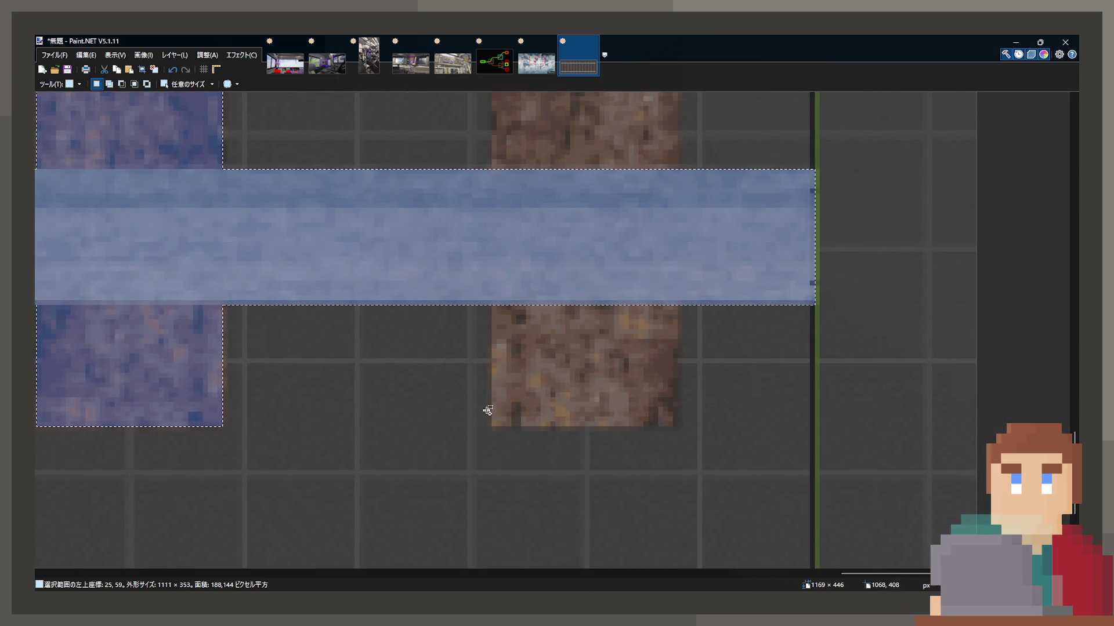
{"action": "mouse_move", "coordinate": [494, 424]}
{"action": "left_mouse_down"}
{"action": "mouse_move", "coordinate": [609, 116]}
{"action": "mouse_move", "coordinate": [650, 174]}
{"action": "mouse_move", "coordinate": [659, 279]}
{"action": "mouse_move", "coordinate": [671, 238]}
{"action": "left_mouse_up"}
{"action": "scroll", "coordinate": [483, 318], "scroll_direction": "down", "scroll_amount": 4}
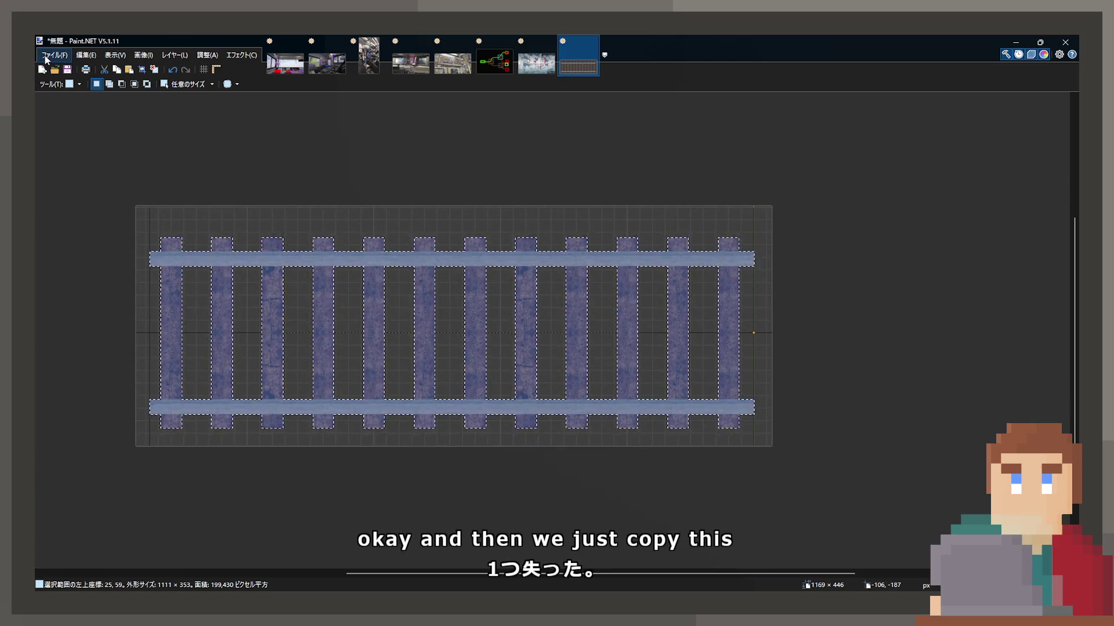
Copy the rails and sleepers into a new image, clear its white background, and re-paste them onto transparency.
{"action": "key", "text": "ctrl+c"}
{"action": "key", "text": "ctrl+alt+v"}
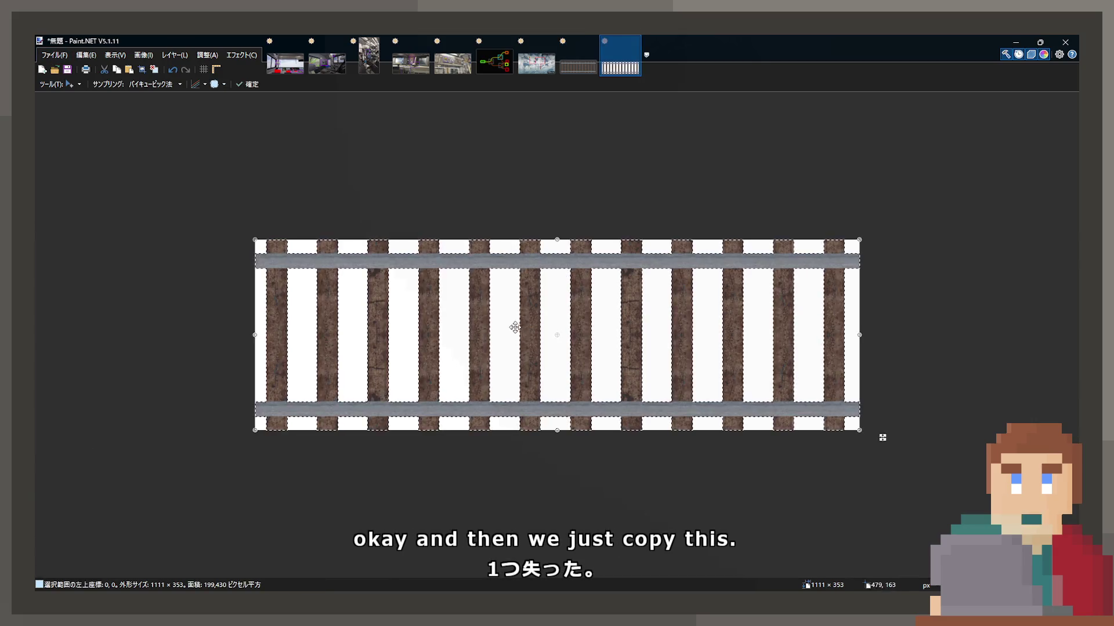
{"action": "key", "text": "ctrl+z"}
{"action": "key", "text": "ctrl+a"}
{"action": "key", "text": "Delete"}
{"action": "key", "text": "ctrl+v"}
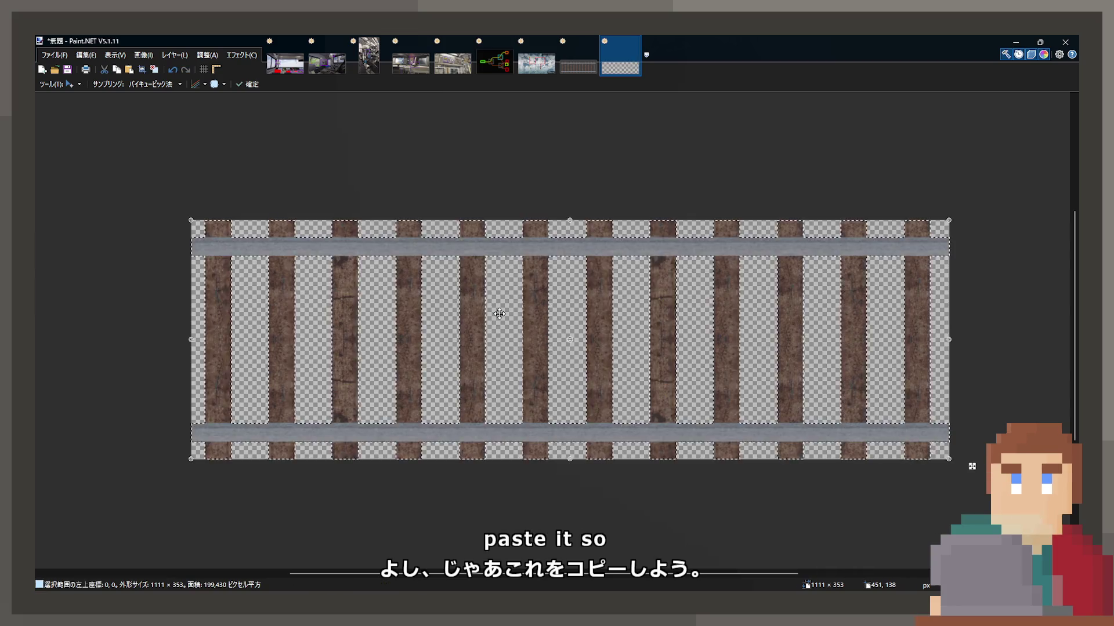
Crop the new image to 1109 × 353, trimming the stray left edge.
{"action": "scroll", "coordinate": [417, 263], "scroll_direction": "up", "scroll_amount": 10}
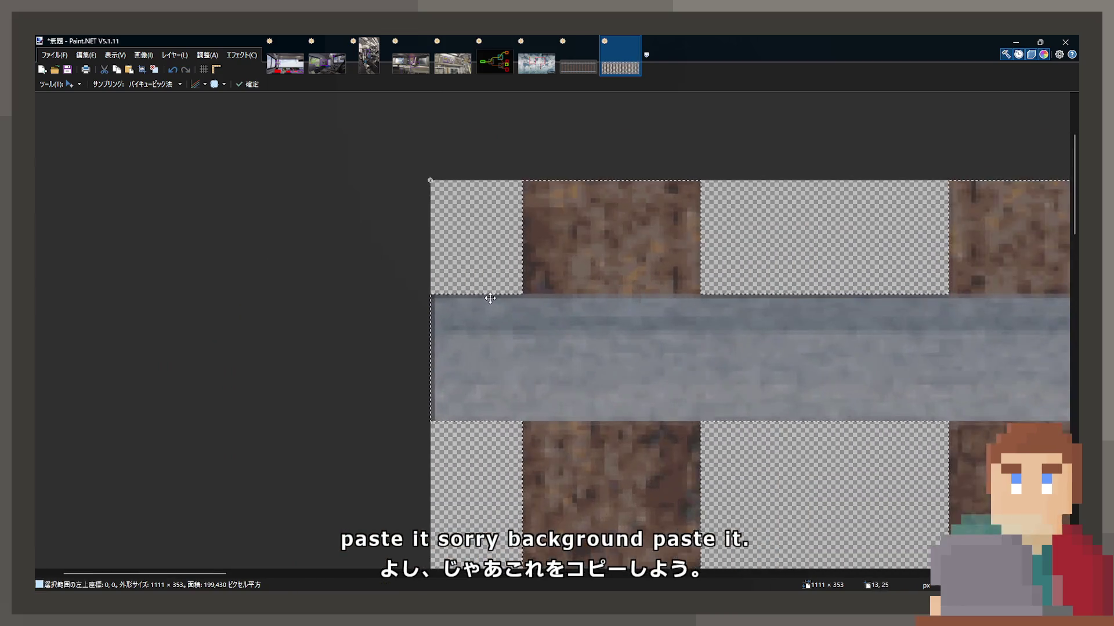
{"action": "key", "text": "s"}
{"action": "scroll", "coordinate": [592, 192], "scroll_direction": "up", "scroll_amount": 5}
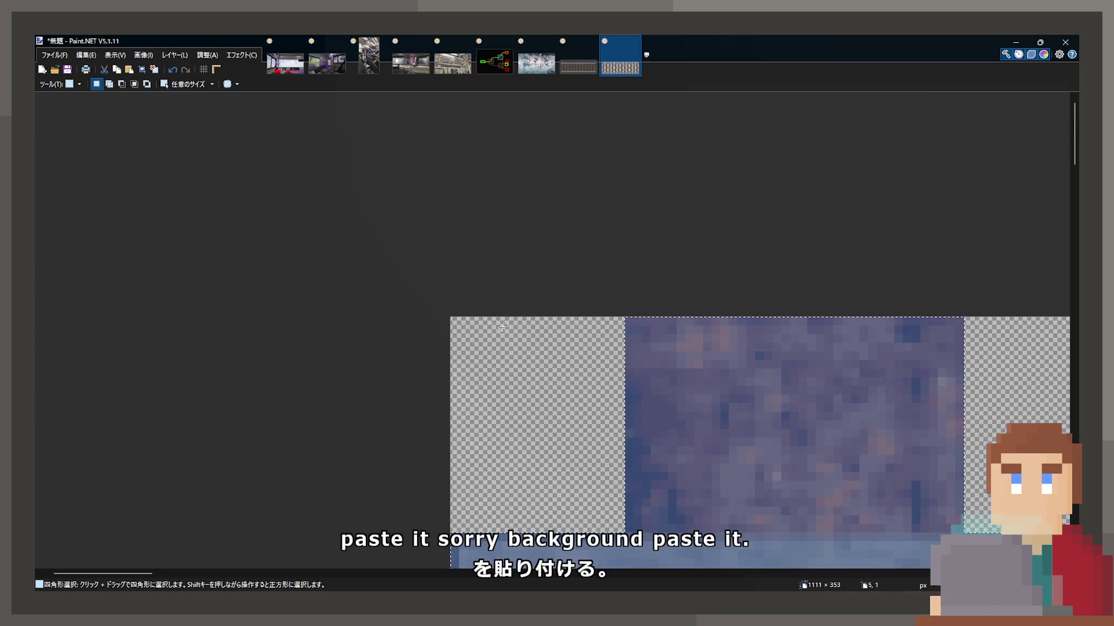
{"action": "mouse_move", "coordinate": [461, 320]}
{"action": "left_mouse_down"}
{"action": "mouse_move", "coordinate": [486, 394]}
{"action": "mouse_move", "coordinate": [486, 369]}
{"action": "left_mouse_up"}
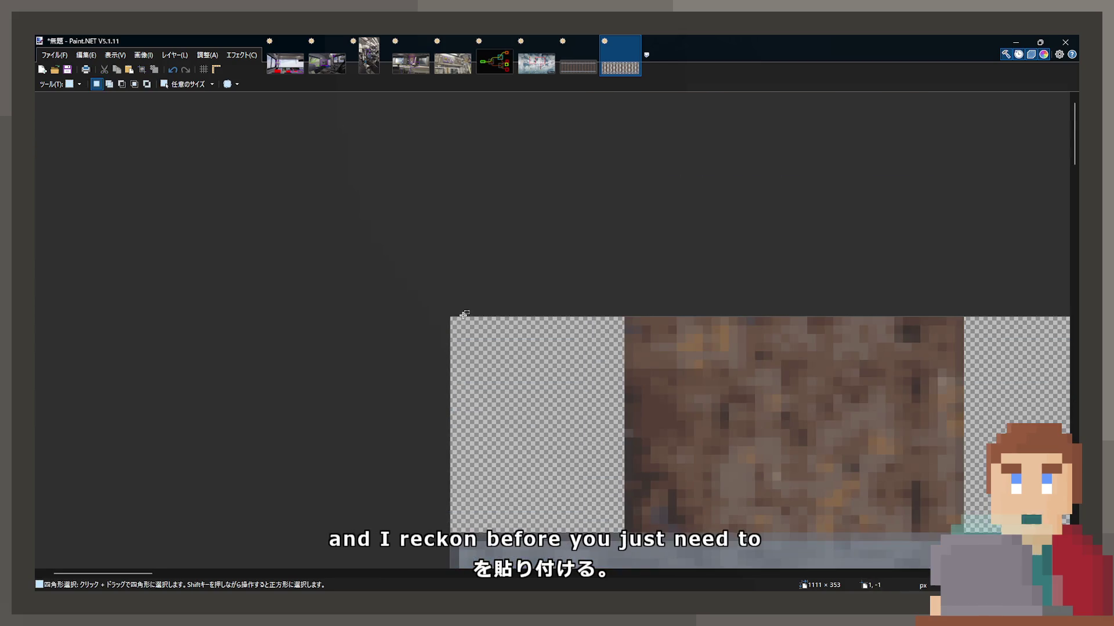
{"action": "left_click", "coordinate": [454, 321]}
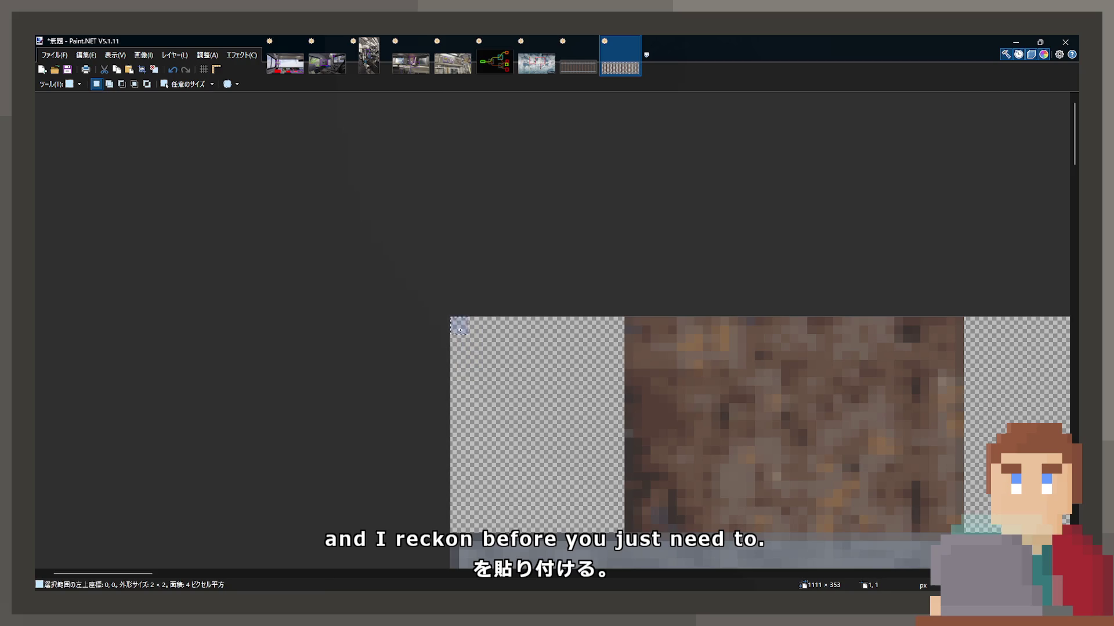
{"action": "mouse_move", "coordinate": [490, 364]}
{"action": "left_mouse_down"}
{"action": "mouse_move", "coordinate": [621, 525]}
{"action": "mouse_move", "coordinate": [531, 357]}
{"action": "left_mouse_up"}
{"action": "scroll", "coordinate": [344, 197], "scroll_direction": "down", "scroll_amount": 3}
{"action": "scroll", "coordinate": [344, 197], "scroll_direction": "down", "scroll_amount": 4}
{"action": "mouse_move", "coordinate": [436, 312]}
{"action": "left_mouse_down"}
{"action": "mouse_move", "coordinate": [768, 432]}
{"action": "mouse_move", "coordinate": [713, 406]}
{"action": "left_mouse_up"}
{"action": "scroll", "coordinate": [770, 428], "scroll_direction": "up", "scroll_amount": 4}
{"action": "scroll", "coordinate": [725, 406], "scroll_direction": "up", "scroll_amount": 3}
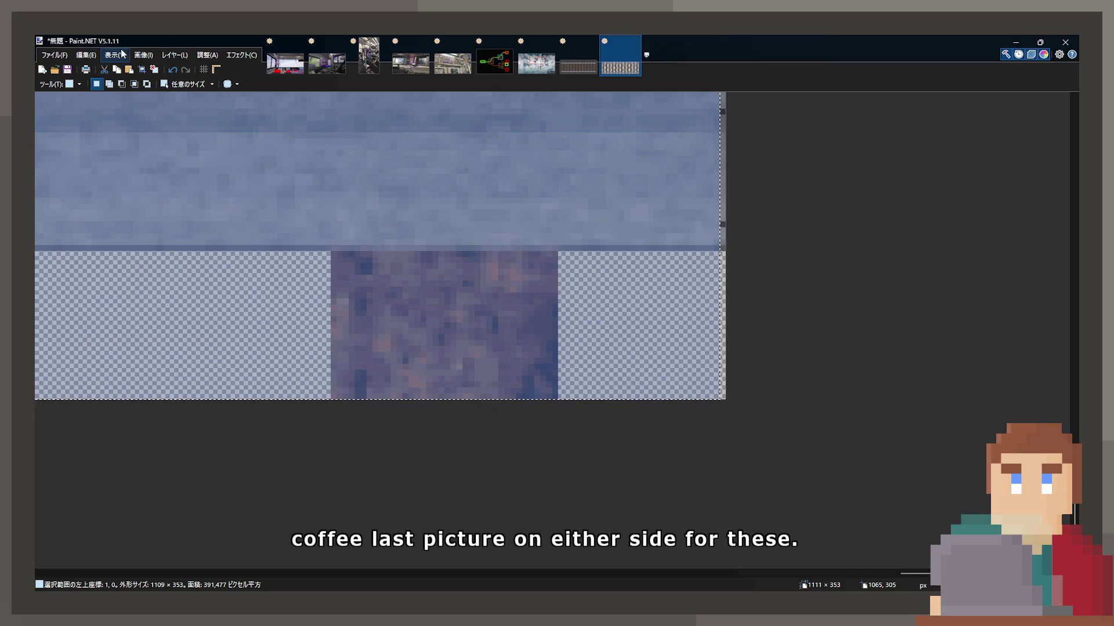
{"action": "left_click", "coordinate": [143, 70]}
{"action": "scroll", "coordinate": [484, 335], "scroll_direction": "down", "scroll_amount": 4}
{"action": "scroll", "coordinate": [485, 334], "scroll_direction": "up", "scroll_amount": 2}
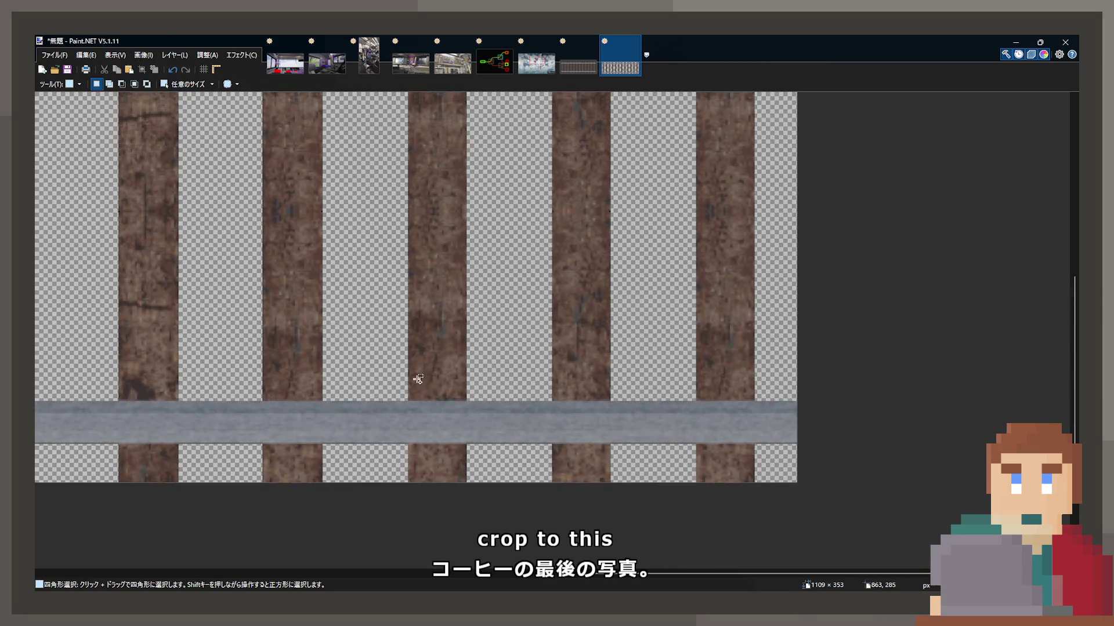
{"action": "scroll", "coordinate": [485, 335], "scroll_direction": "down", "scroll_amount": 3}
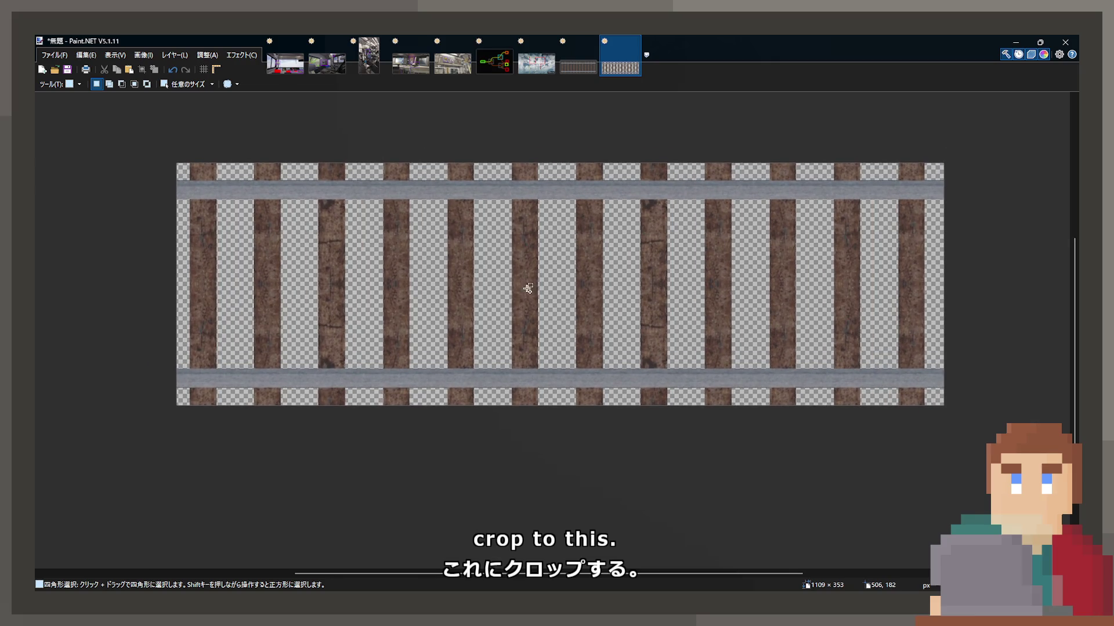
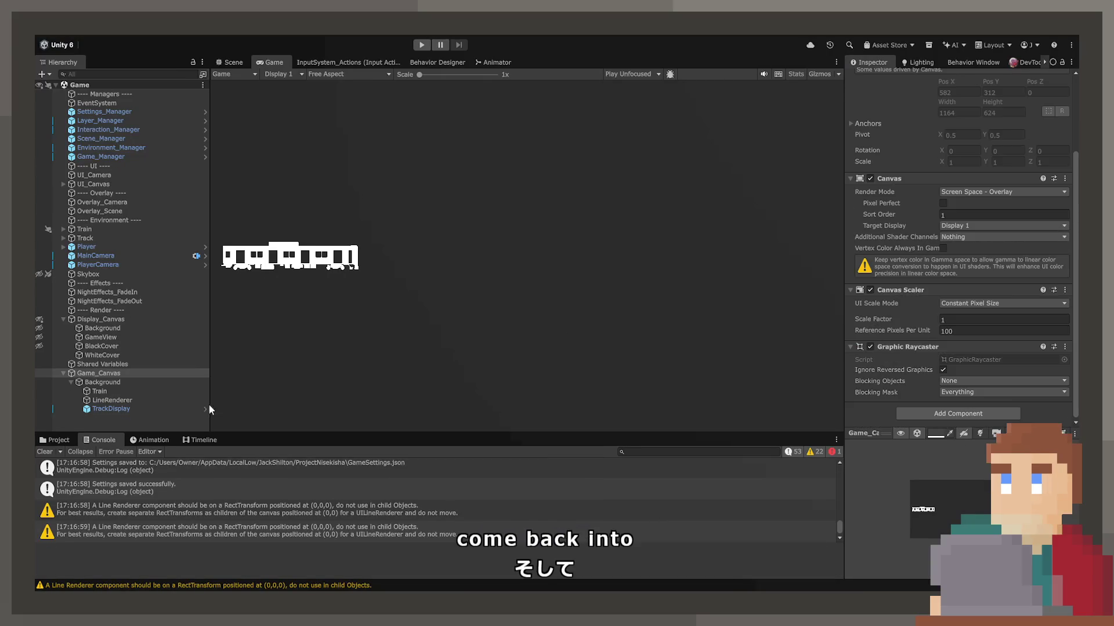
Add a second LineRenderer point at 100, 100 so a diagonal line runs from 0, 0.
{"action": "left_click", "coordinate": [148, 400]}
{"action": "scroll", "coordinate": [932, 311], "scroll_direction": "down", "scroll_amount": 5}
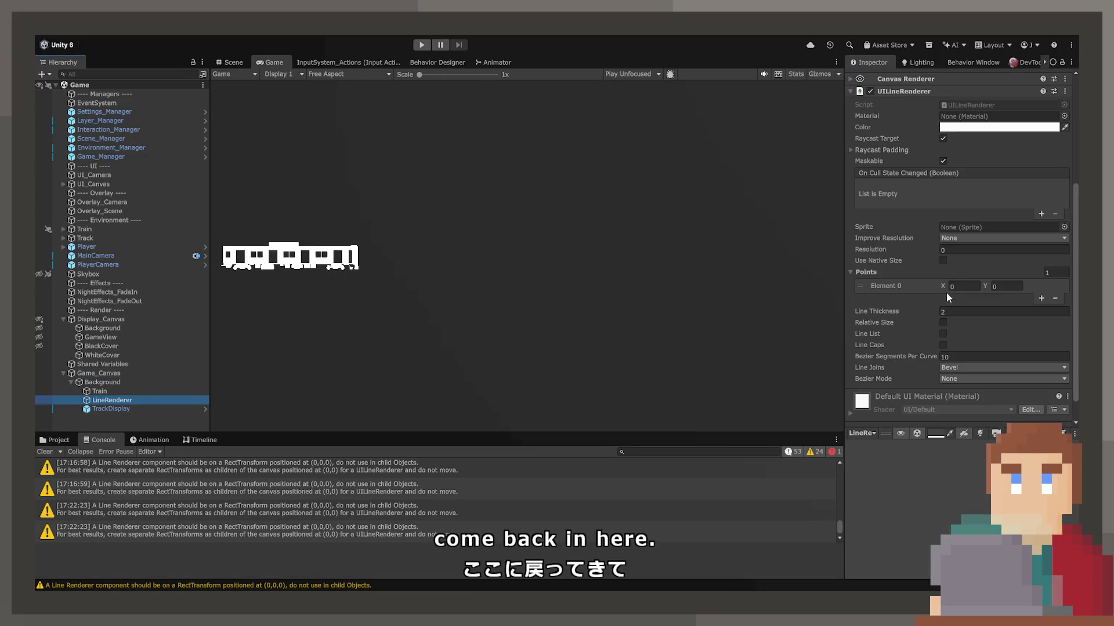
{"action": "left_click", "coordinate": [1007, 284]}
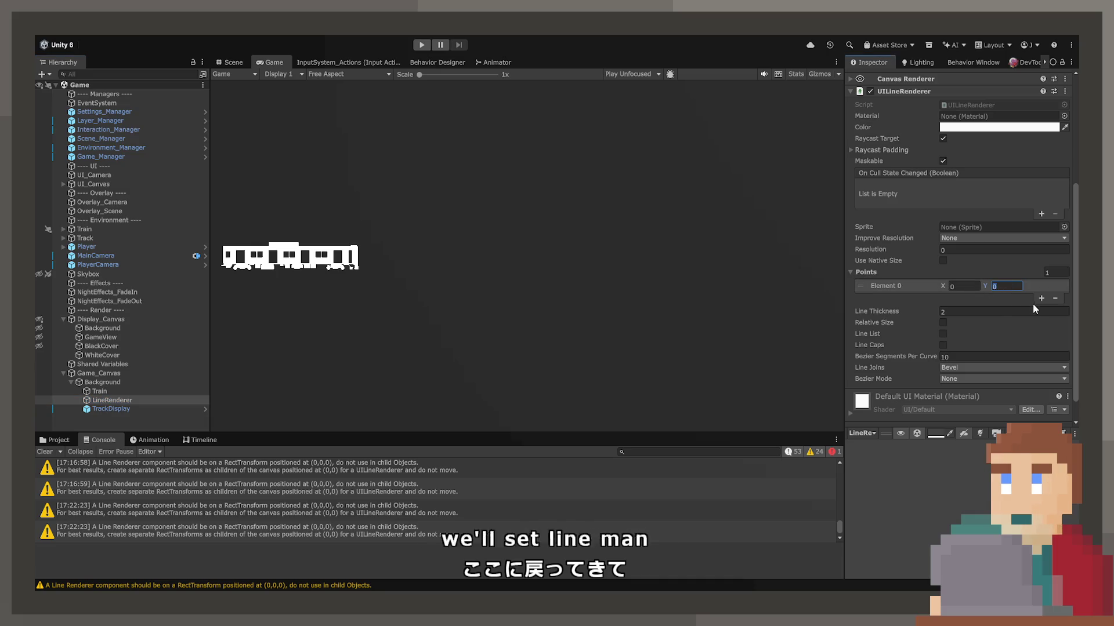
{"action": "left_click", "coordinate": [1041, 298]}
{"action": "left_click", "coordinate": [1003, 297]}
{"action": "type", "text": "1"}
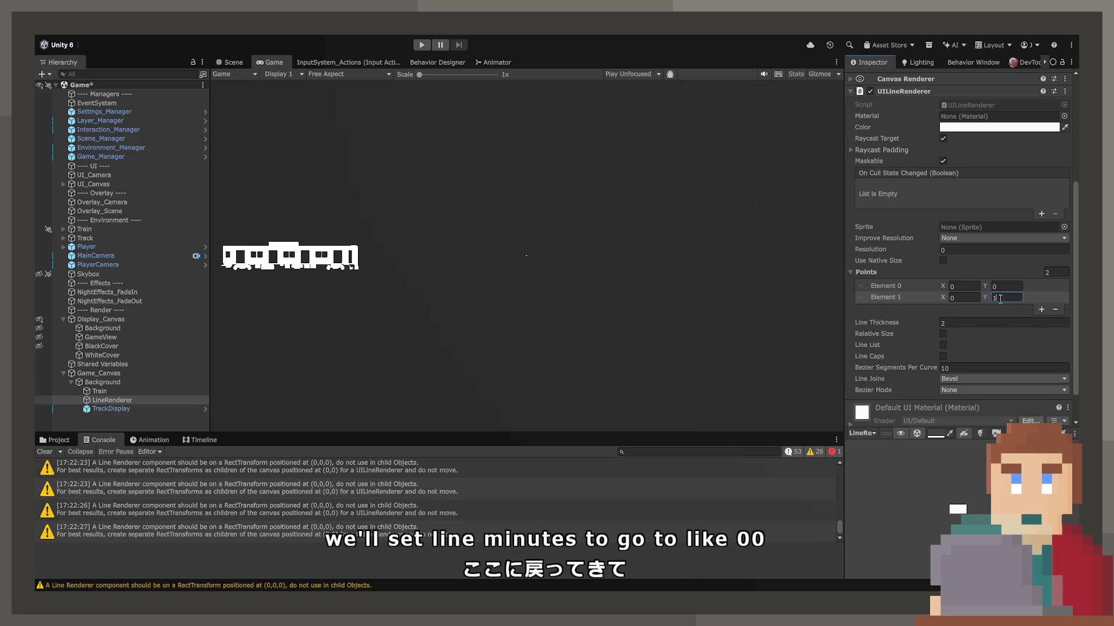
{"action": "type", "text": "00"}
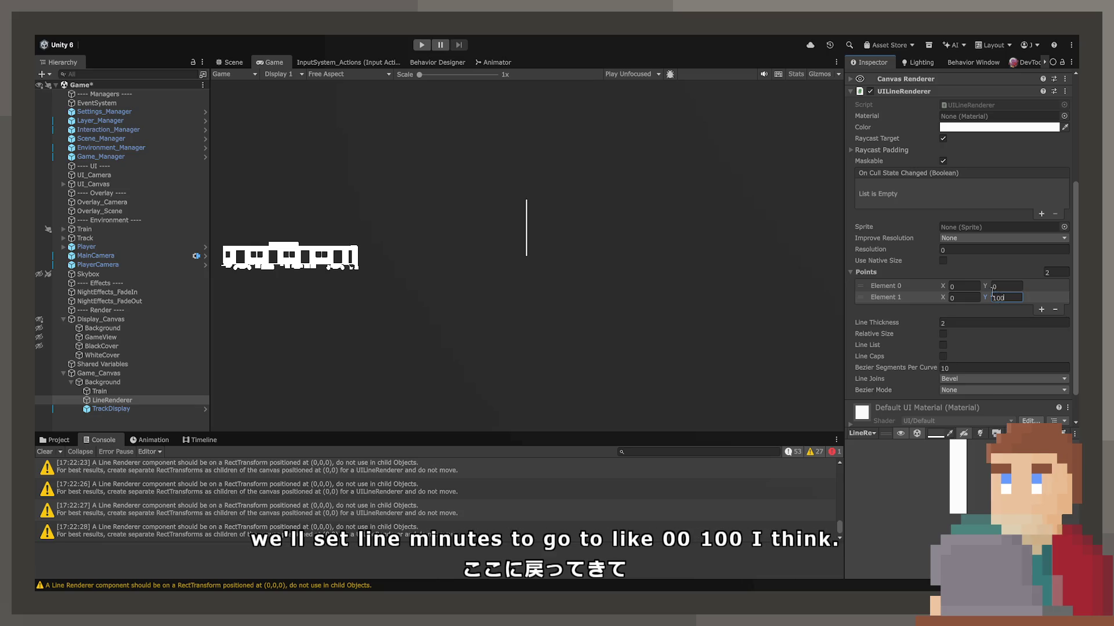
{"action": "type", "text": "00"}
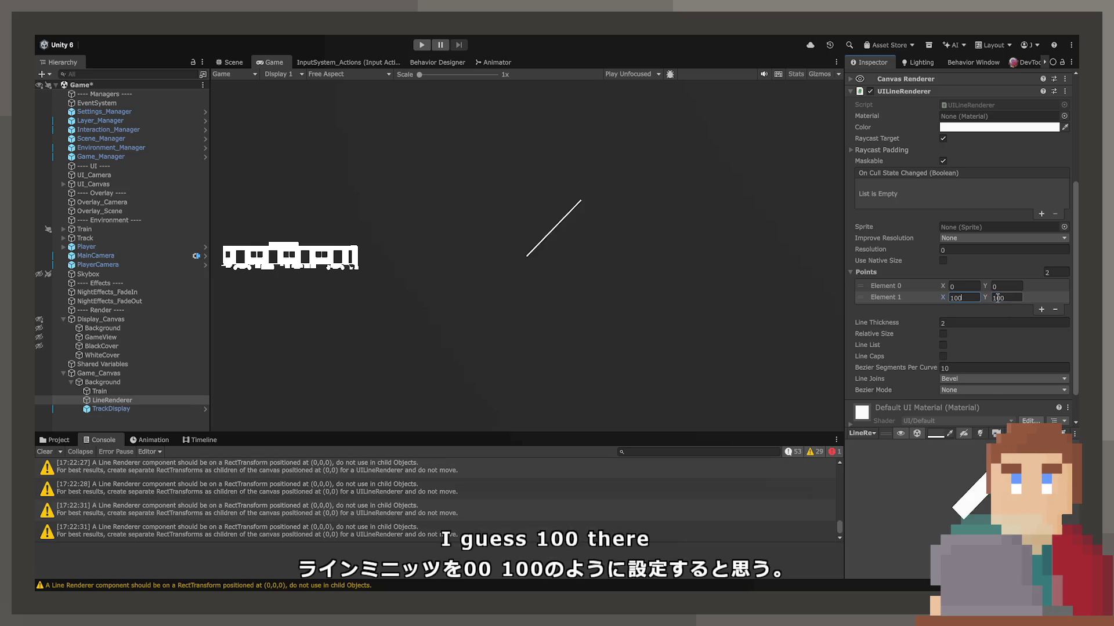
{"action": "scroll", "coordinate": [676, 261], "scroll_direction": "up", "scroll_amount": 3}
{"action": "scroll", "coordinate": [541, 195], "scroll_direction": "up", "scroll_amount": 2}
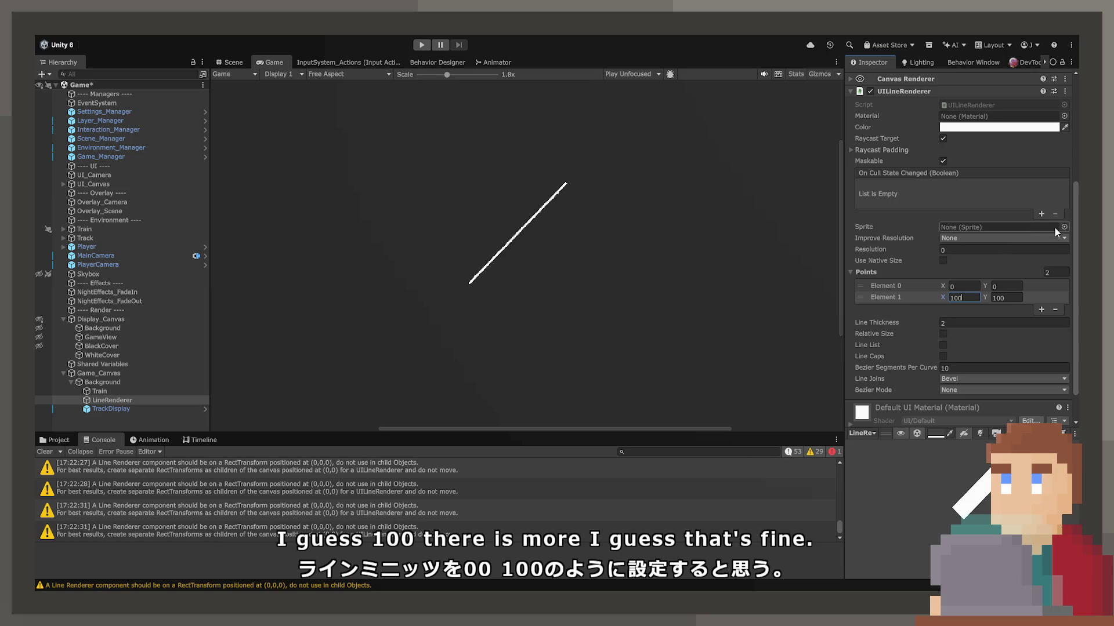
{"action": "left_click", "coordinate": [870, 227]}
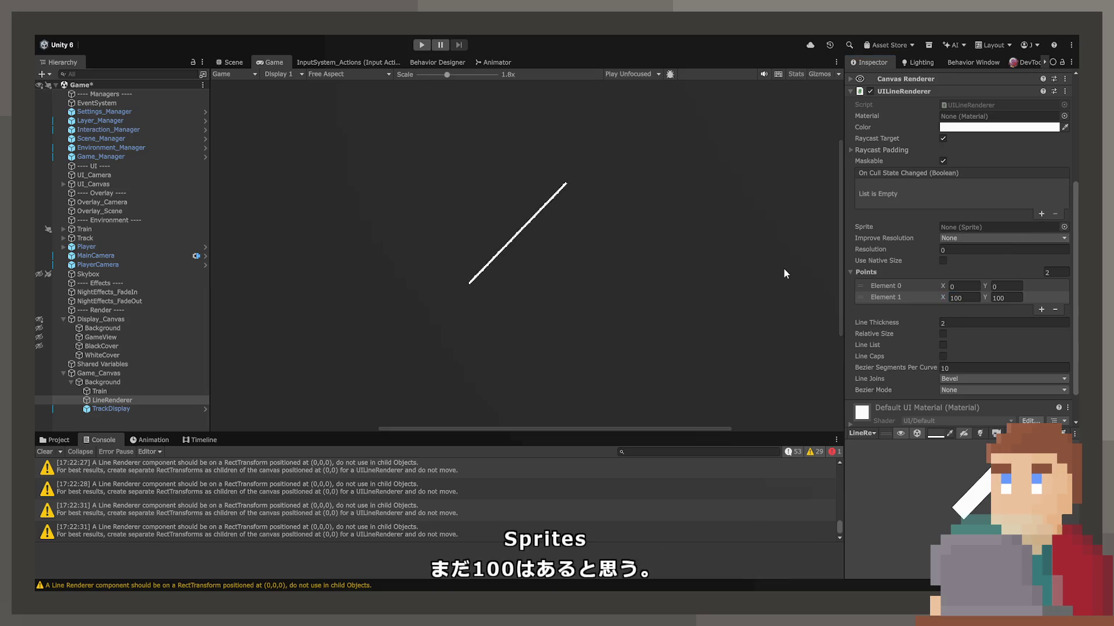
Browse the Project window to _ProjectNisekisha/Source/Sprites and select the Track texture.
{"action": "left_click", "coordinate": [53, 440]}
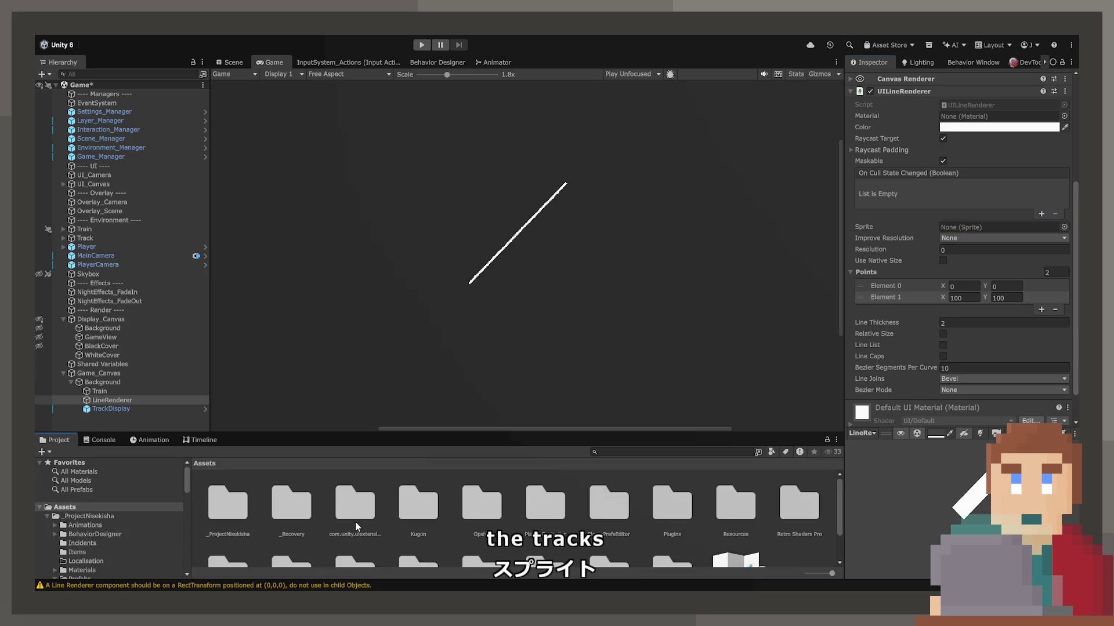
{"action": "left_click", "coordinate": [245, 509]}
{"action": "double_click", "coordinate": [246, 509]}
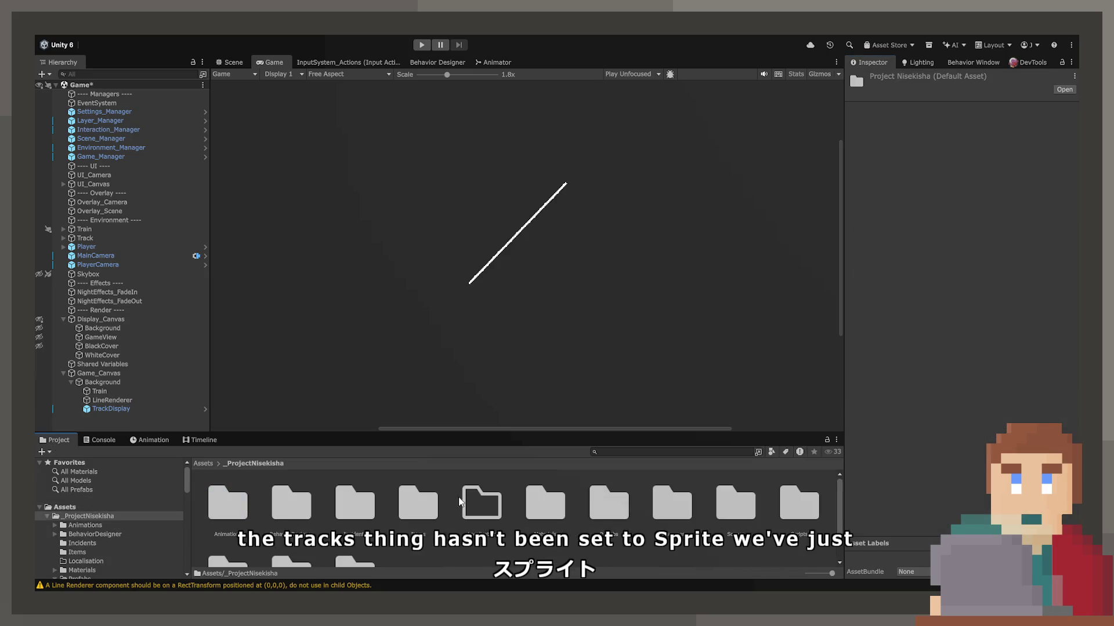
{"action": "scroll", "coordinate": [452, 502], "scroll_direction": "down", "scroll_amount": 2}
{"action": "double_click", "coordinate": [286, 526]}
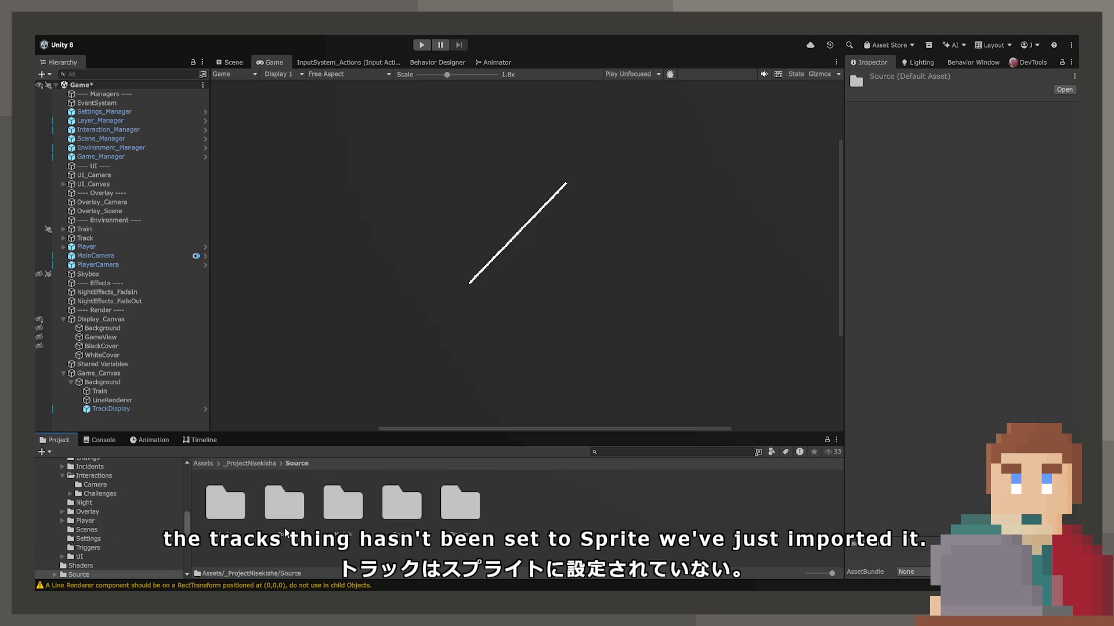
{"action": "double_click", "coordinate": [381, 509]}
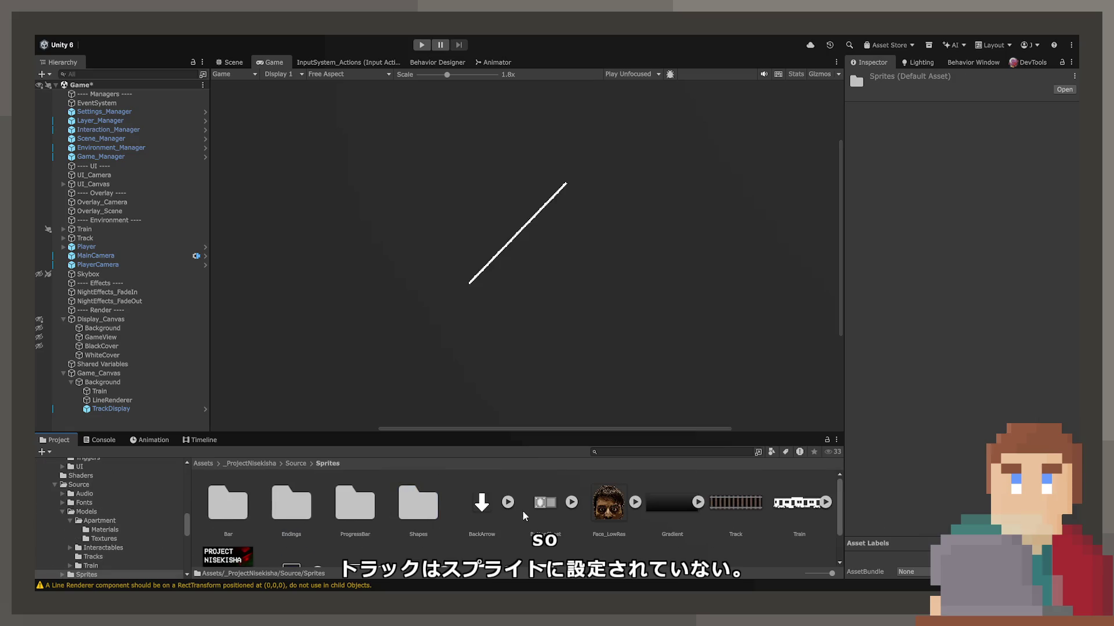
{"action": "left_click", "coordinate": [733, 497]}
Make Track a Single Sprite (2D and UI) with max size 256 and apply.
{"action": "left_click", "coordinate": [991, 114]}
{"action": "left_click", "coordinate": [990, 162]}
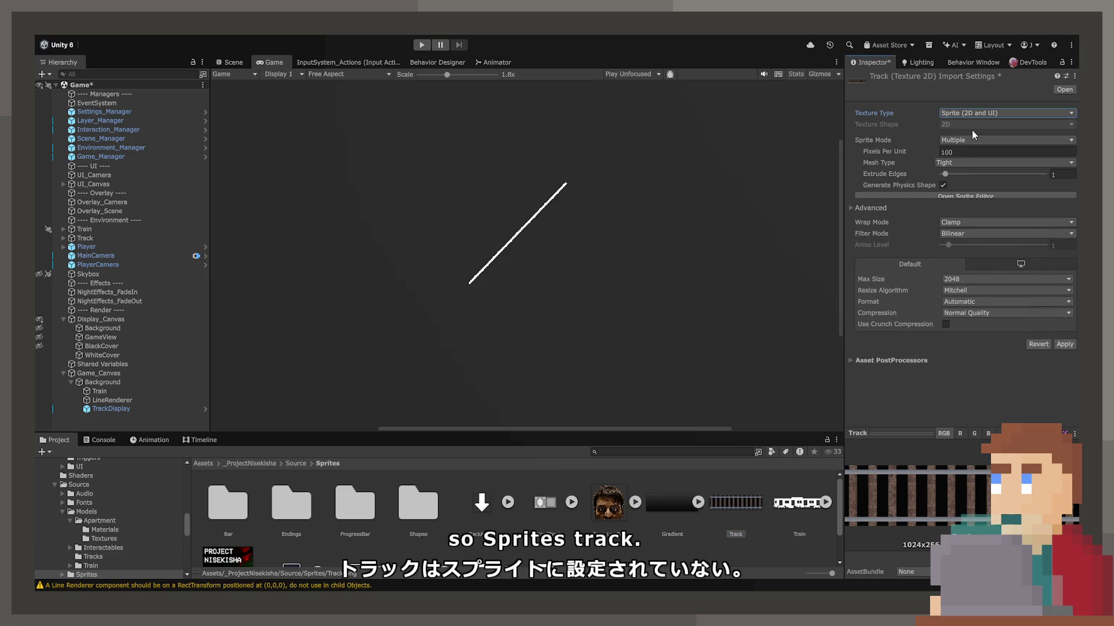
{"action": "left_click", "coordinate": [961, 141]}
{"action": "left_click", "coordinate": [962, 130]}
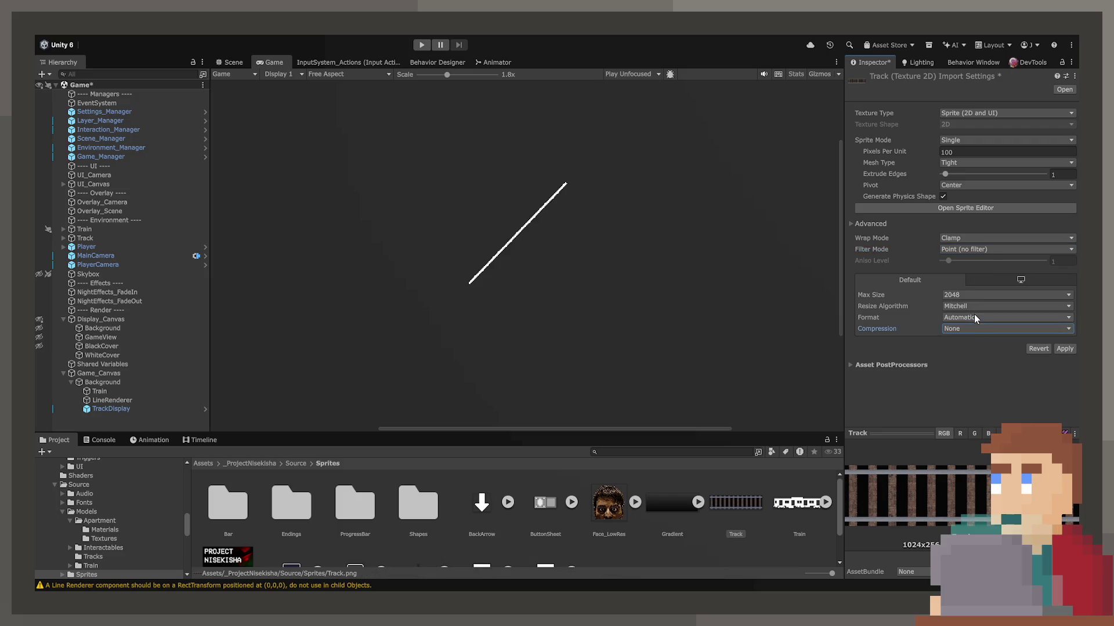
{"action": "left_click", "coordinate": [1064, 349]}
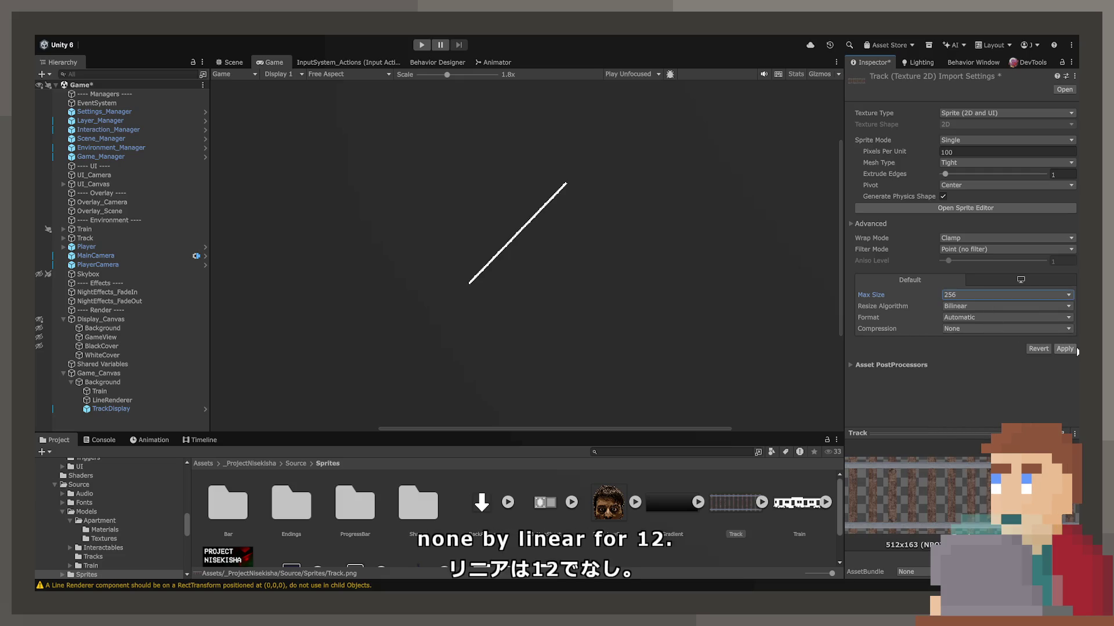
{"action": "left_click", "coordinate": [1063, 349]}
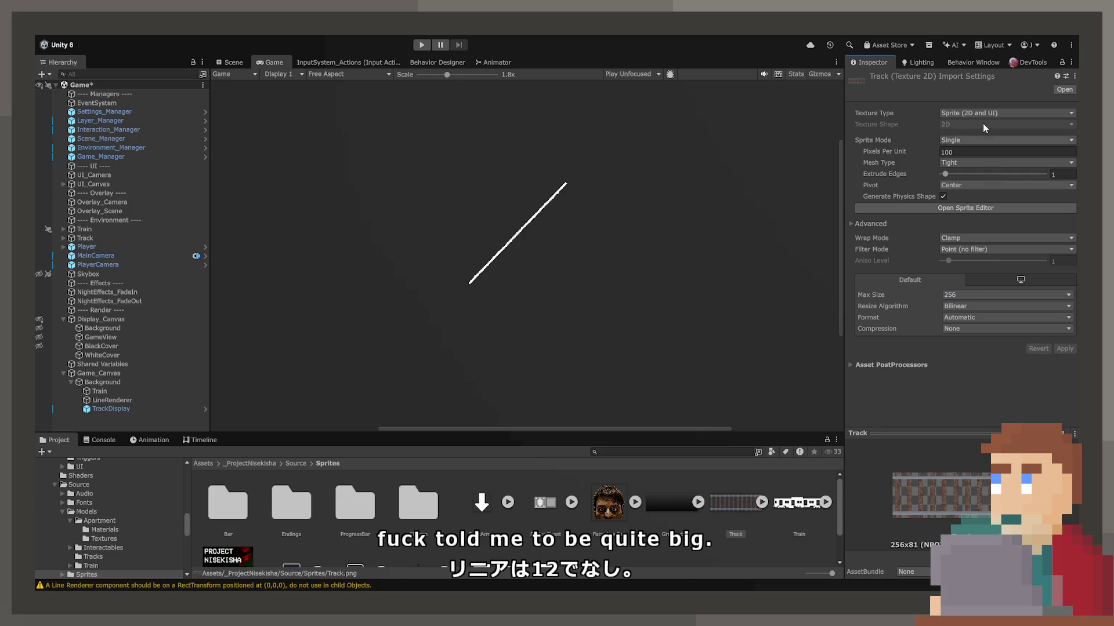
{"action": "left_click", "coordinate": [128, 400]}
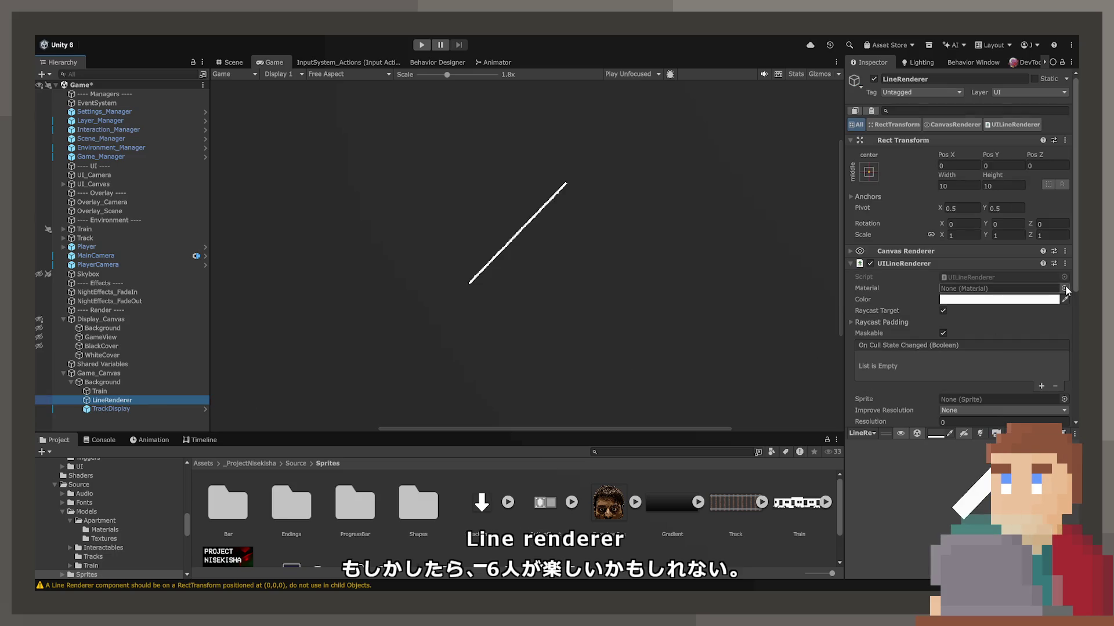
Set the LineRenderer's line thickness to 40.
{"action": "scroll", "coordinate": [1064, 292], "scroll_direction": "down", "scroll_amount": 5}
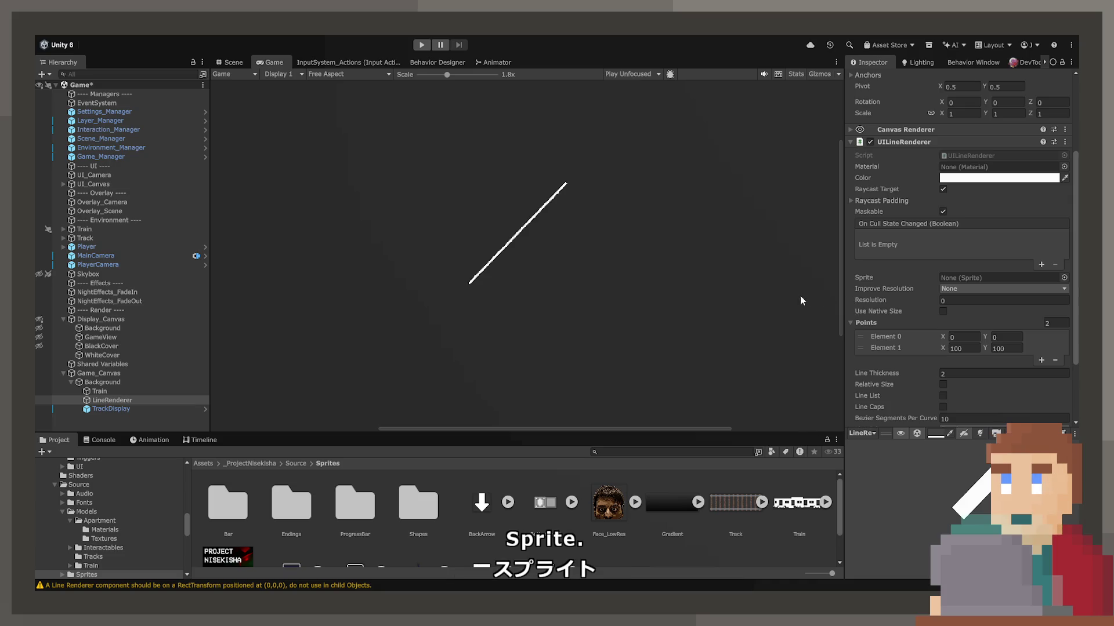
{"action": "scroll", "coordinate": [607, 270], "scroll_direction": "up", "scroll_amount": 1}
{"action": "scroll", "coordinate": [530, 242], "scroll_direction": "down", "scroll_amount": 3}
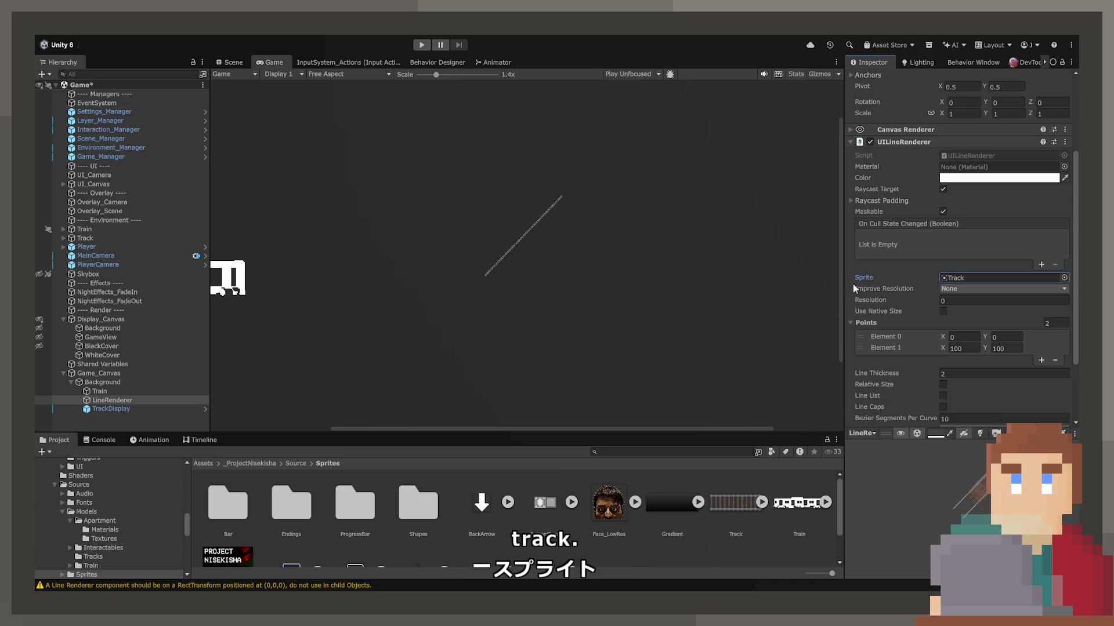
{"action": "scroll", "coordinate": [920, 333], "scroll_direction": "down", "scroll_amount": 2}
{"action": "left_click_drag", "start_coordinate": [879, 315], "coordinate": [923, 308]}
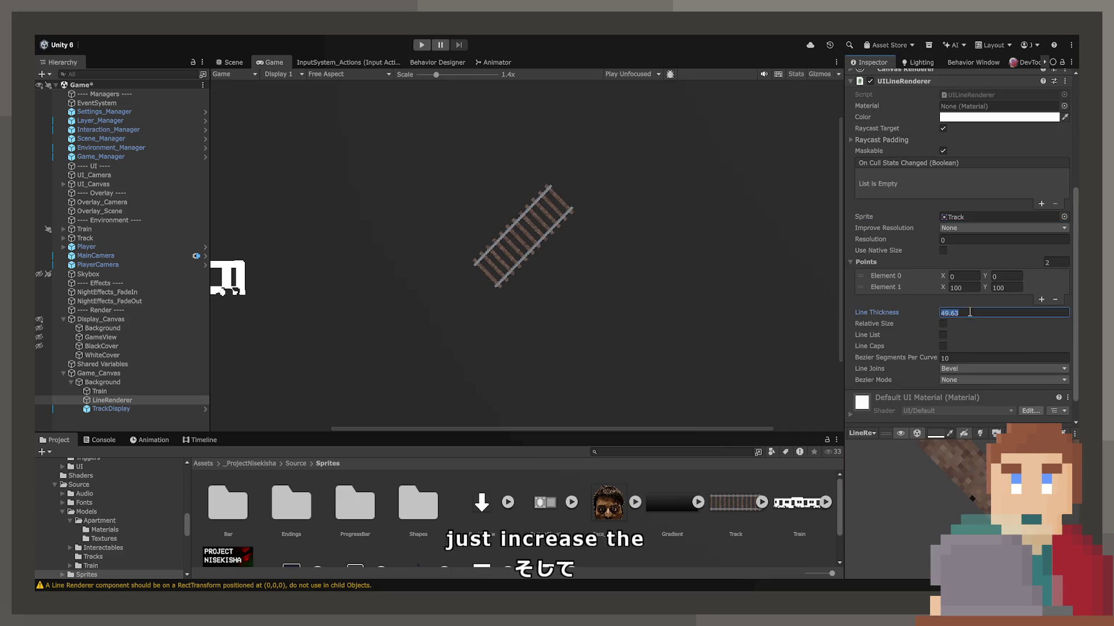
{"action": "type", "text": "20"}
{"action": "key", "text": "BackSpace"}
{"action": "key", "text": "BackSpace"}
{"action": "type", "text": "40"}
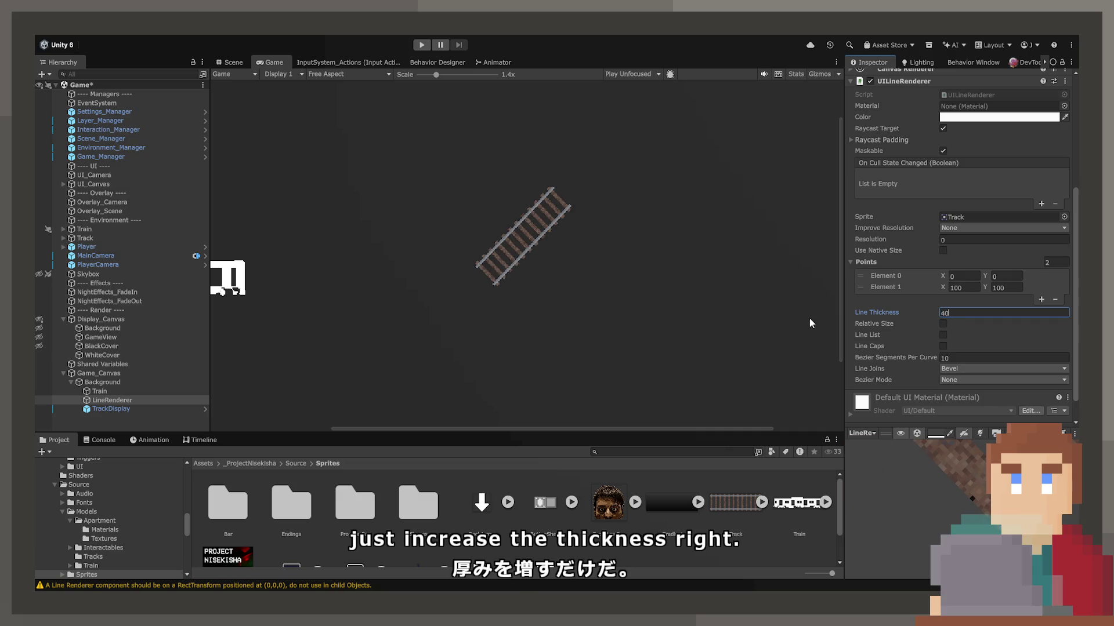
{"action": "scroll", "coordinate": [522, 174], "scroll_direction": "down", "scroll_amount": 3}
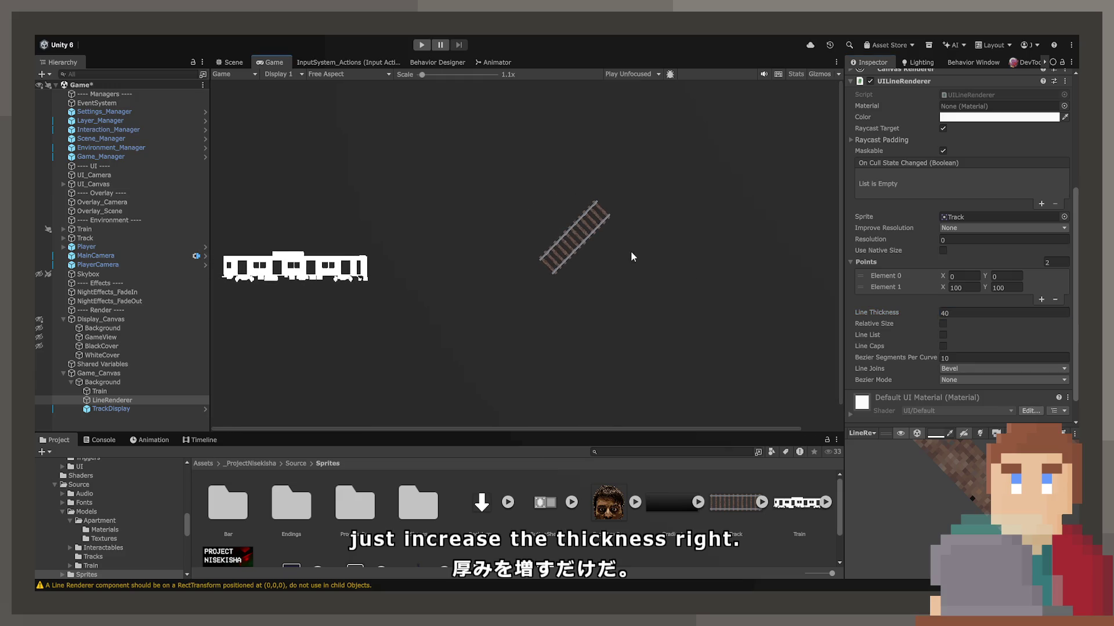
{"action": "mouse_move", "coordinate": [893, 316]}
{"action": "left_mouse_down"}
{"action": "mouse_move", "coordinate": [928, 313]}
{"action": "mouse_move", "coordinate": [844, 268]}
{"action": "left_mouse_up"}
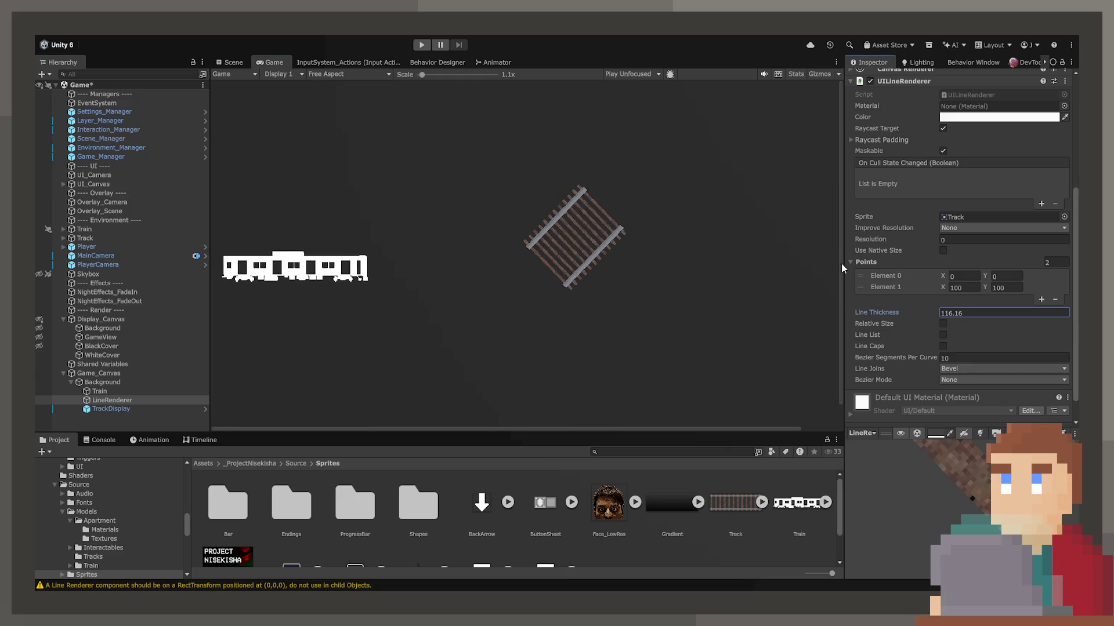
{"action": "key", "text": "ctrl+z"}
Move the line's second point to 200, 200 and try the Relative Size option.
{"action": "left_click", "coordinate": [968, 299]}
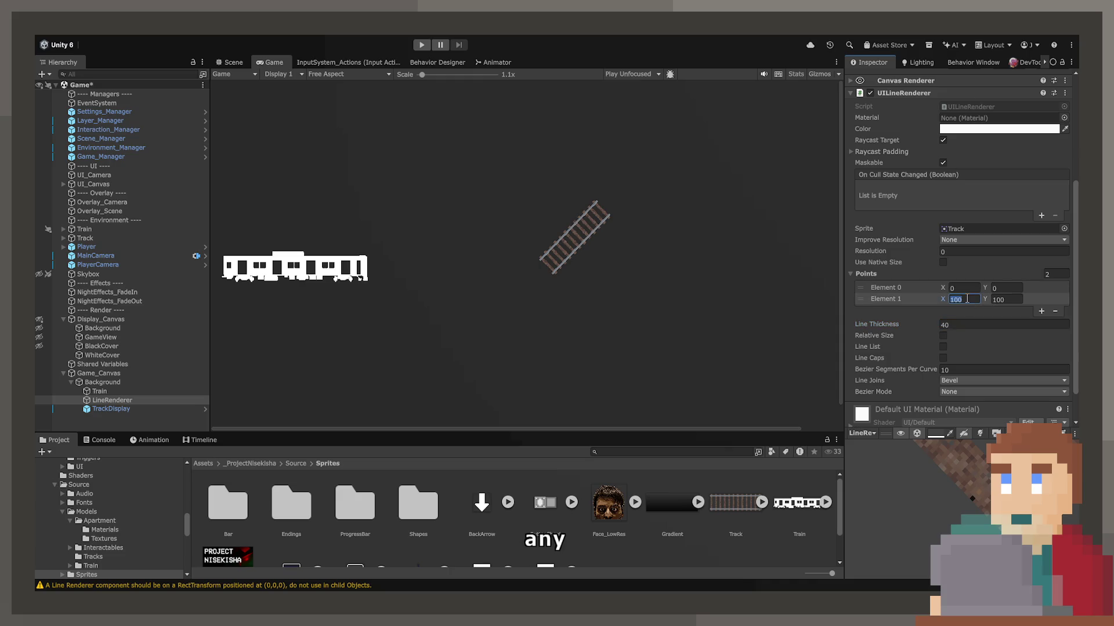
{"action": "type", "text": "200"}
{"action": "key", "text": "Tab"}
{"action": "type", "text": "200"}
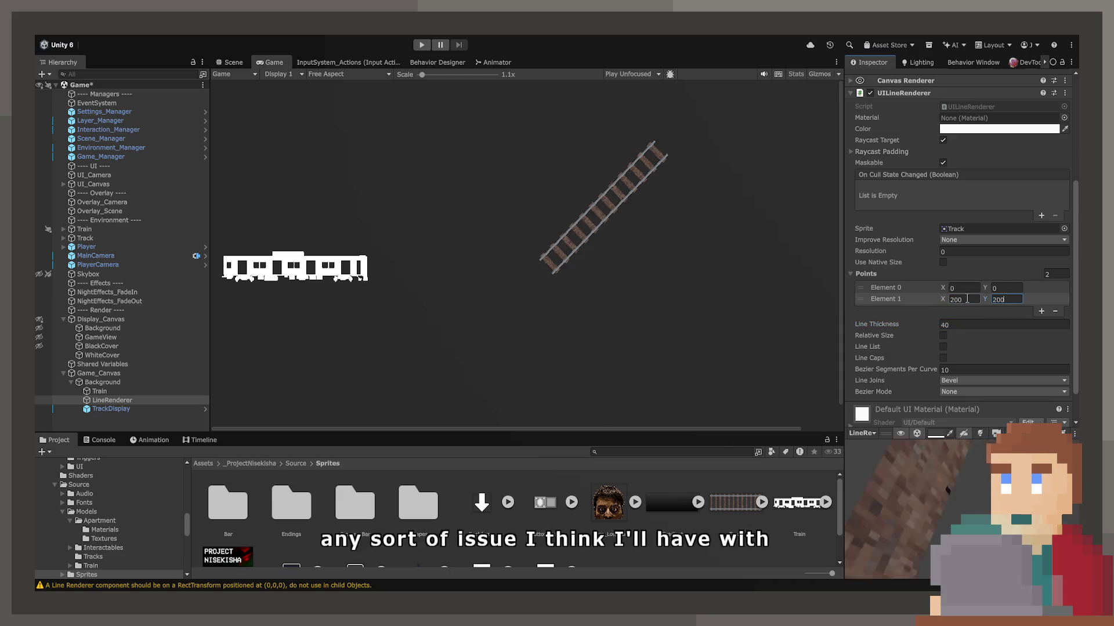
{"action": "left_click", "coordinate": [943, 336]}
{"action": "left_click_drag", "start_coordinate": [899, 325], "coordinate": [1000, 328]}
{"action": "key", "text": "ctrl+z"}
{"action": "key", "text": "ctrl+z"}
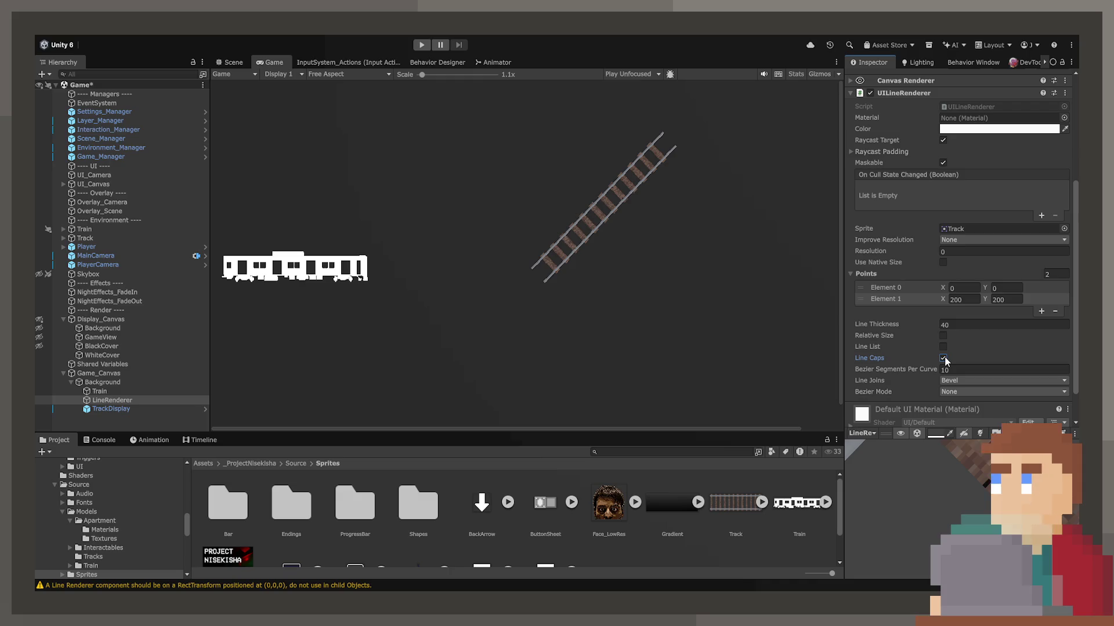
Turn off line caps, choose a corner join style, and enable native size.
{"action": "left_click", "coordinate": [942, 358]}
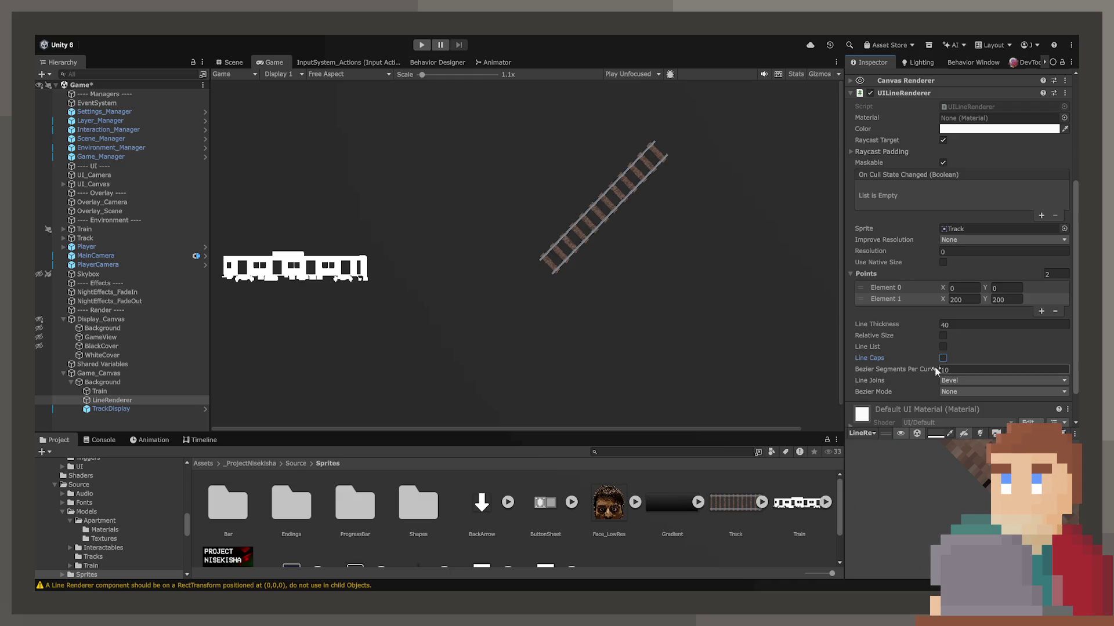
{"action": "left_click", "coordinate": [976, 381]}
{"action": "left_click", "coordinate": [978, 399]}
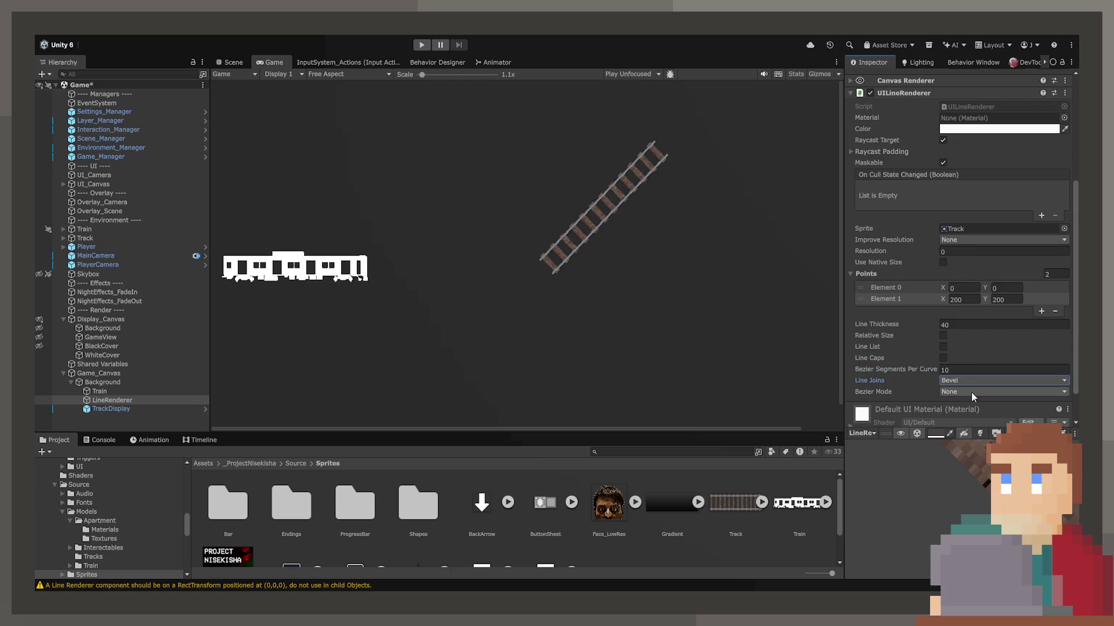
{"action": "left_click", "coordinate": [965, 391]}
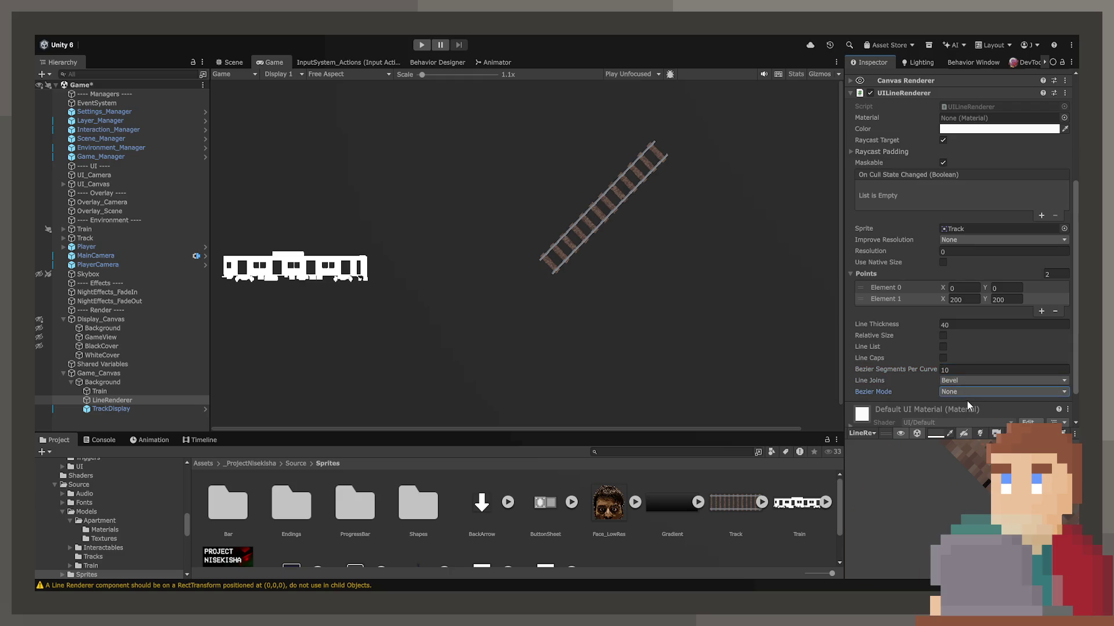
{"action": "left_click", "coordinate": [942, 263]}
Change the resolution improvement setting and set Resolution to 0.
{"action": "left_click_drag", "start_coordinate": [914, 258], "coordinate": [941, 258]}
{"action": "left_click", "coordinate": [972, 242]}
{"action": "left_click", "coordinate": [980, 265]}
{"action": "left_click", "coordinate": [931, 326]}
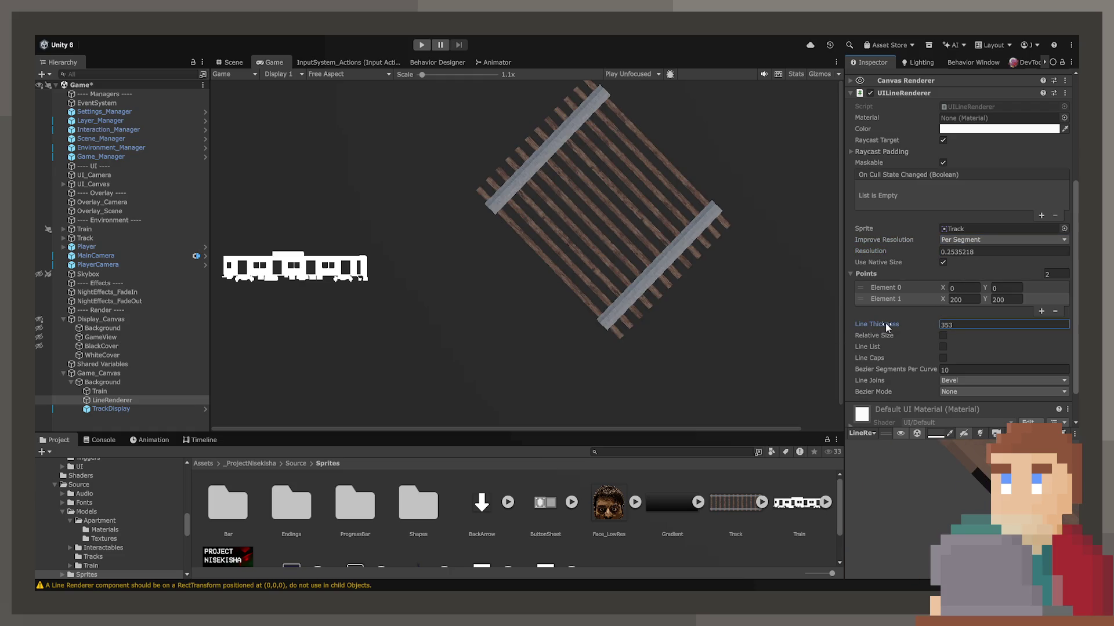
{"action": "left_click", "coordinate": [894, 254]}
{"action": "type", "text": "0"}
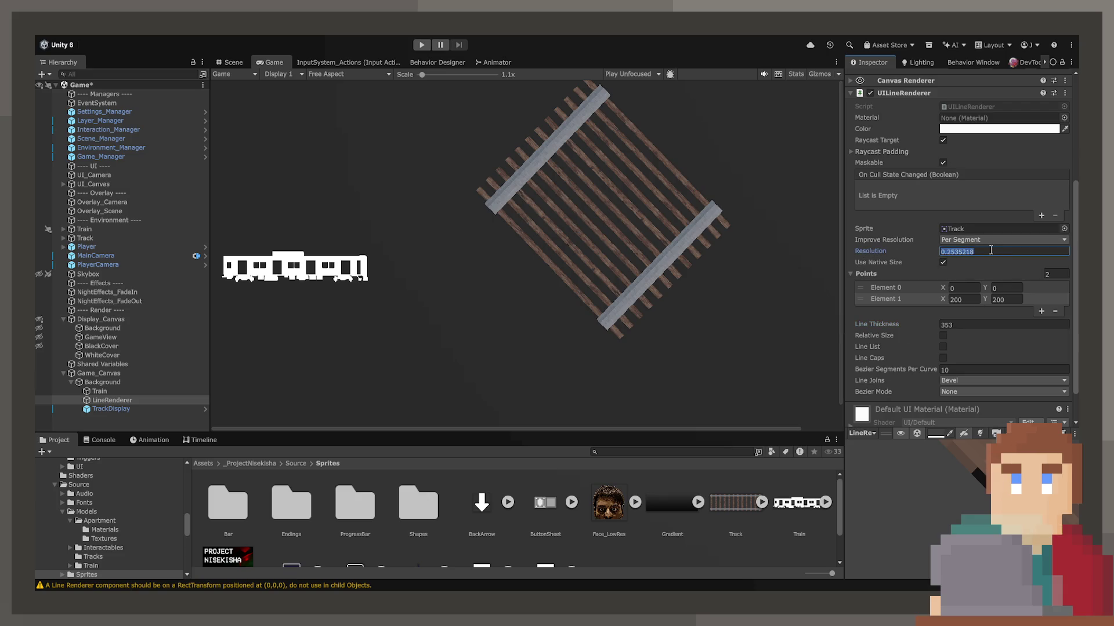
{"action": "key", "text": "ctrl+z"}
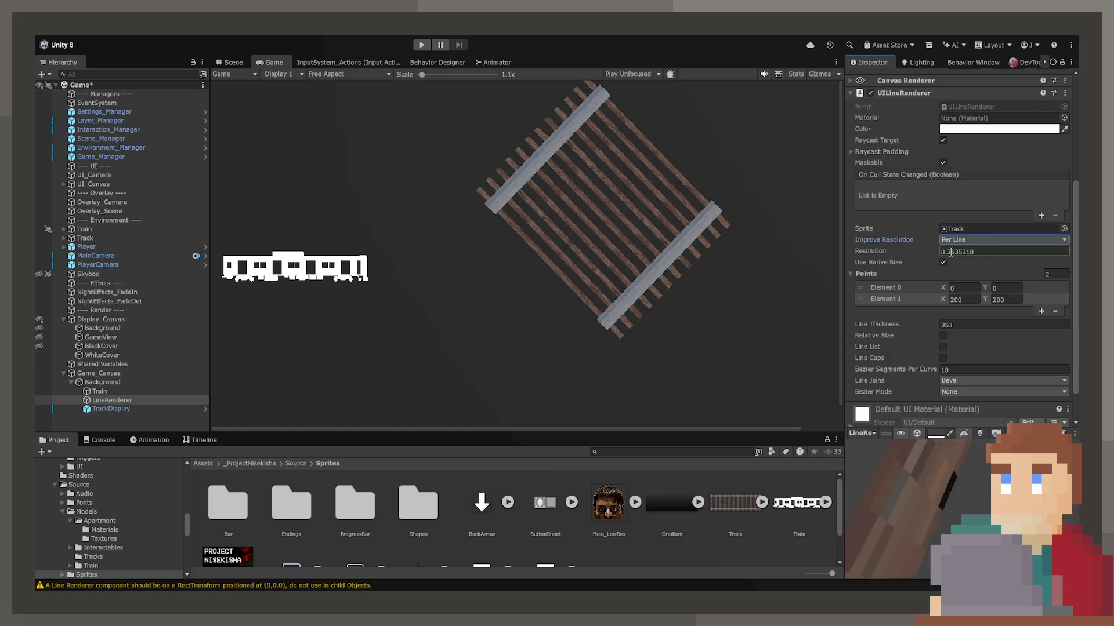
{"action": "type", "text": "0"}
Set line thickness to 70 and remove the second point so the line vanishes.
{"action": "left_click", "coordinate": [934, 325]}
{"action": "mouse_move", "coordinate": [856, 322]}
{"action": "left_mouse_down"}
{"action": "mouse_move", "coordinate": [663, 329]}
{"action": "mouse_move", "coordinate": [631, 344]}
{"action": "mouse_move", "coordinate": [642, 339]}
{"action": "left_mouse_up"}
{"action": "scroll", "coordinate": [416, 190], "scroll_direction": "down", "scroll_amount": 1}
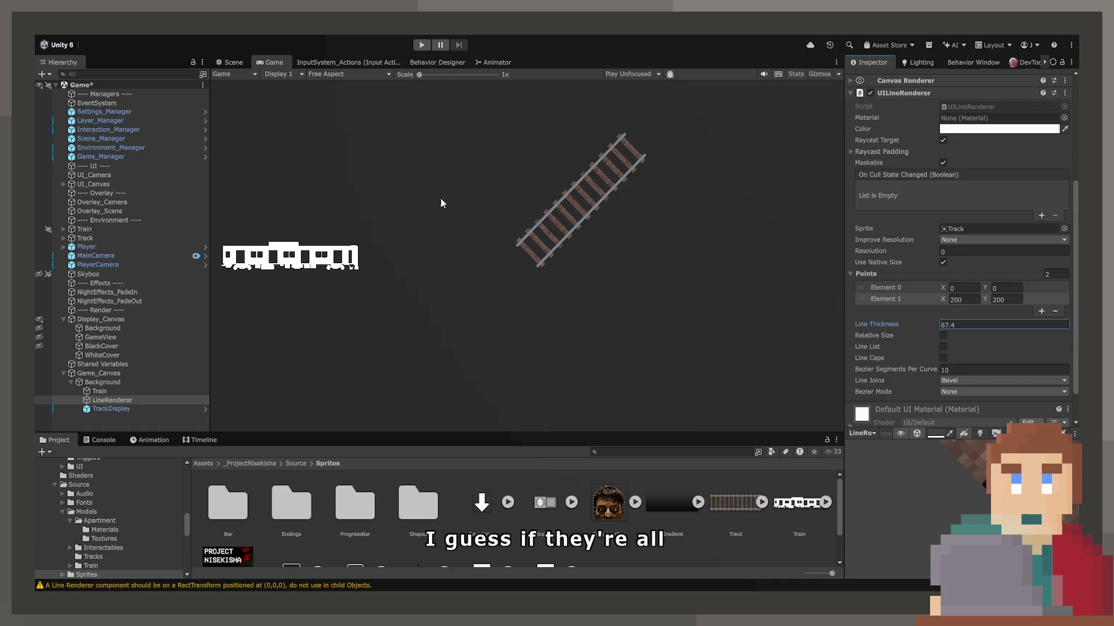
{"action": "left_click_drag", "start_coordinate": [891, 325], "coordinate": [940, 323]}
{"action": "type", "text": "50"}
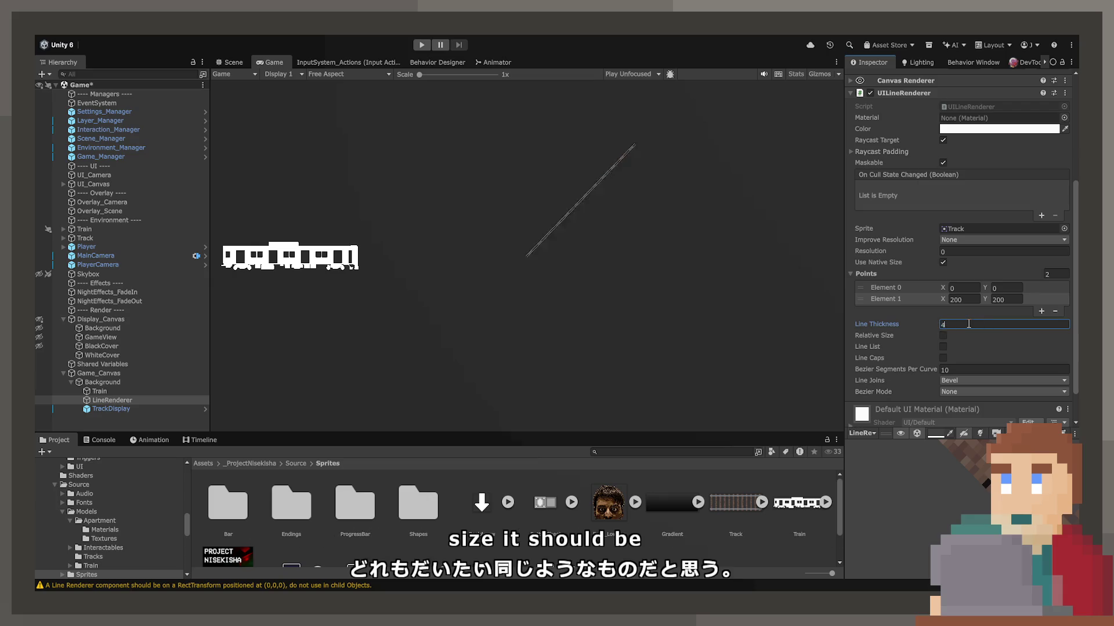
{"action": "key", "text": "BackSpace"}
{"action": "key", "text": "BackSpace"}
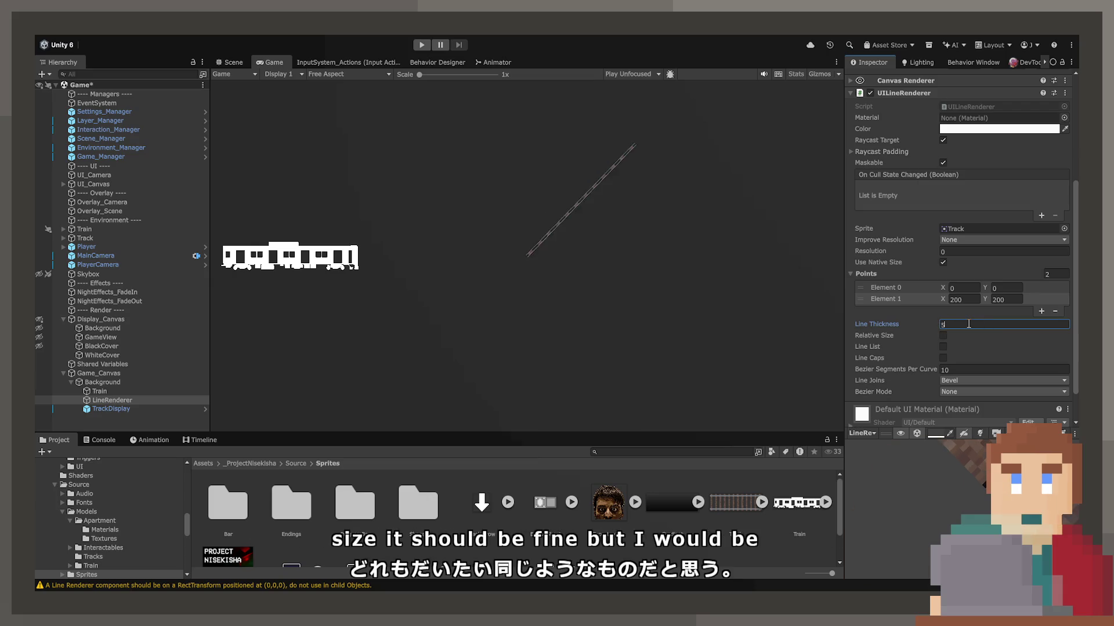
{"action": "type", "text": "07"}
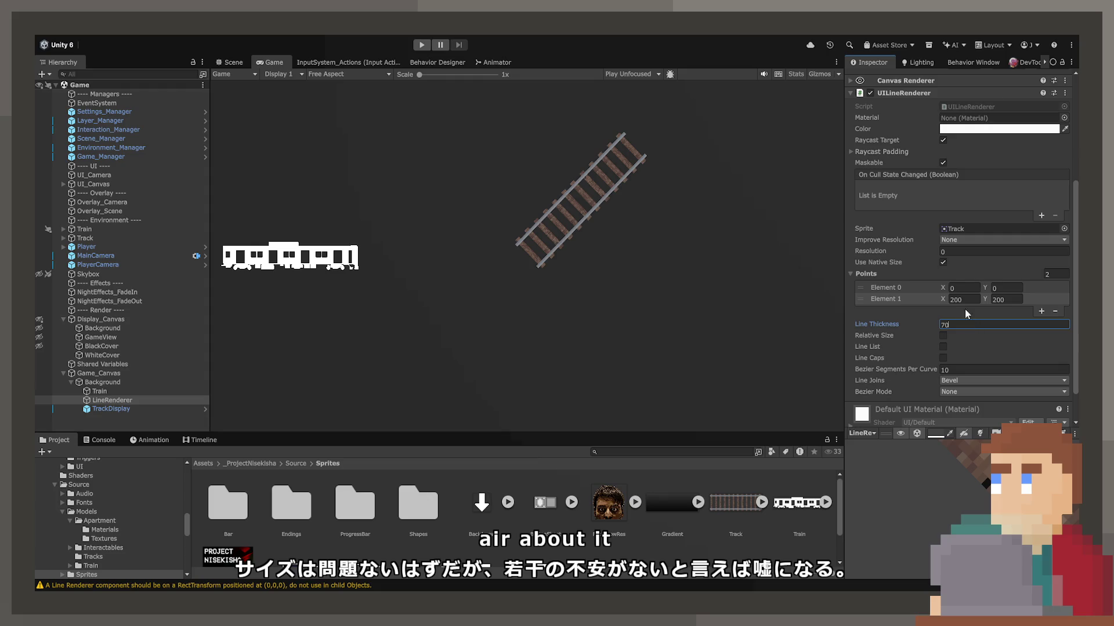
{"action": "left_click", "coordinate": [1054, 312]}
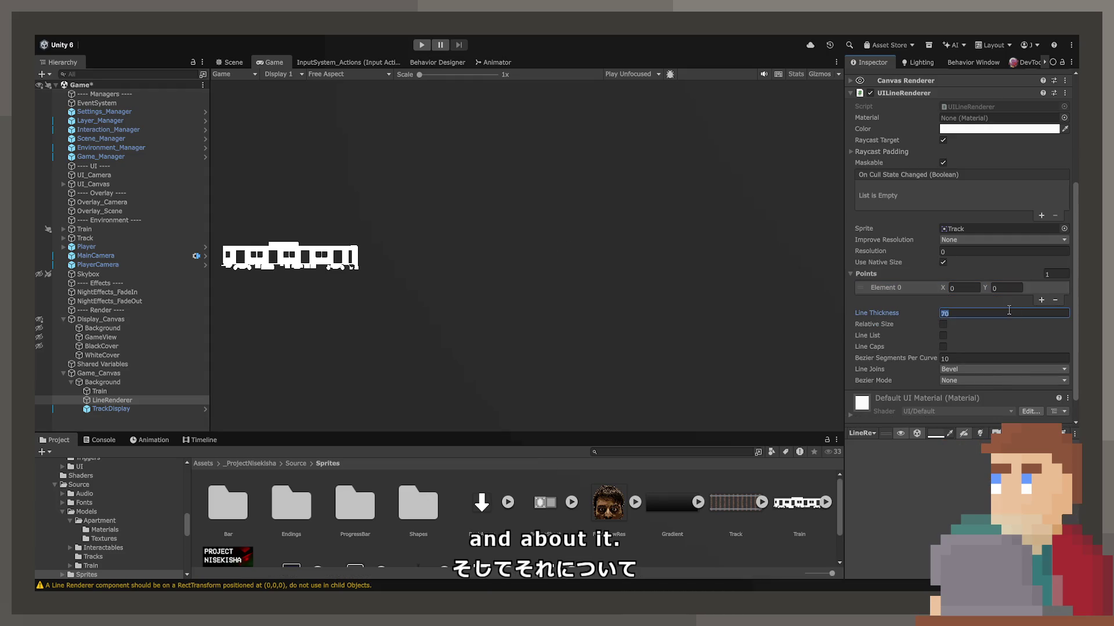
Run the game to view the branching track display across the junction columns.
{"action": "scroll", "coordinate": [936, 216], "scroll_direction": "up", "scroll_amount": 3}
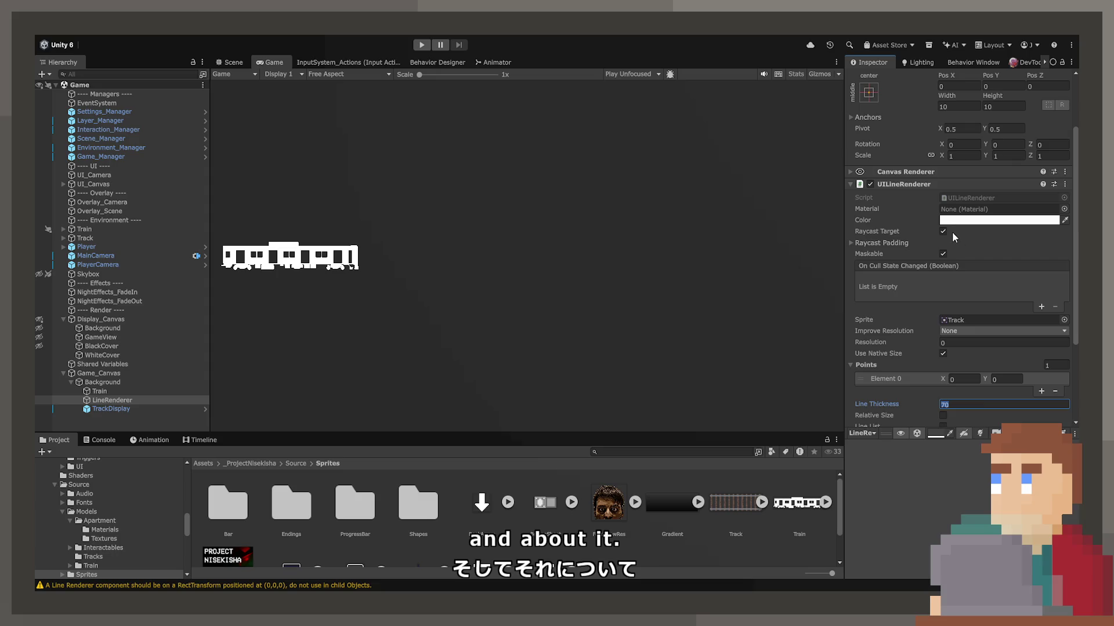
{"action": "left_click", "coordinate": [421, 45]}
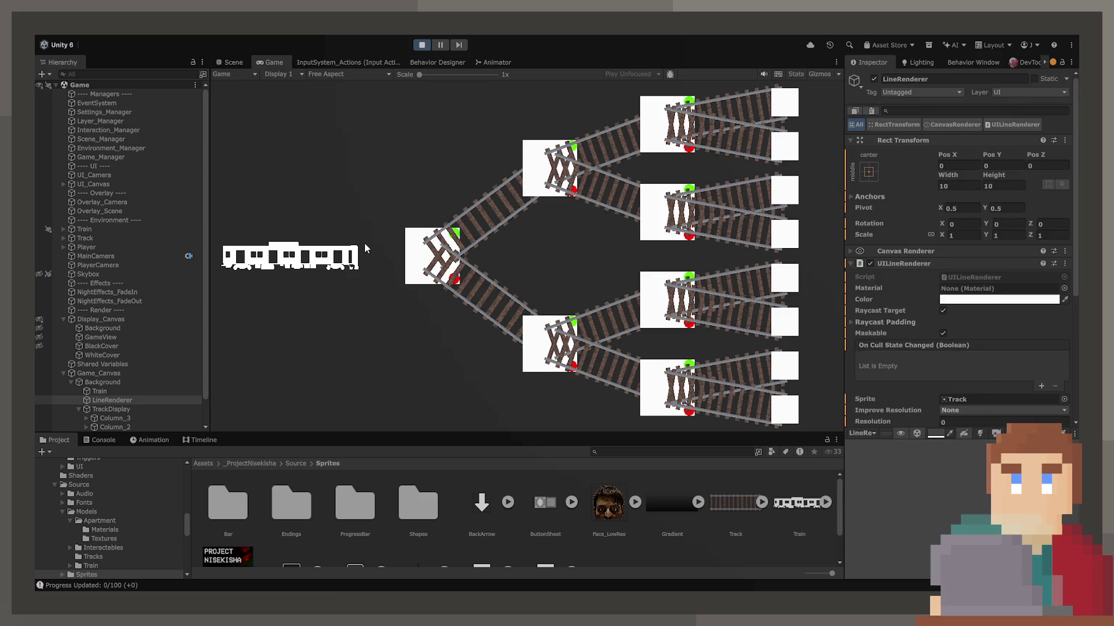
{"action": "scroll", "coordinate": [93, 413], "scroll_direction": "down", "scroll_amount": 3}
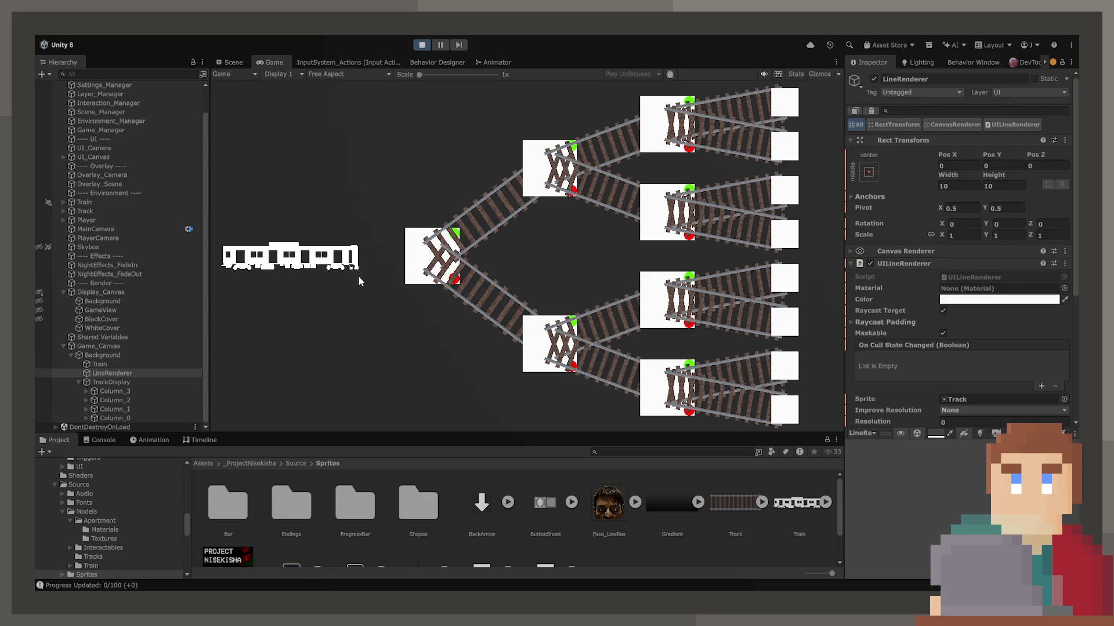
{"action": "left_click", "coordinate": [142, 390]}
Expand Column_3's Junction_3 and set a track line's Z position to -110.
{"action": "left_click", "coordinate": [86, 391]}
{"action": "left_click", "coordinate": [103, 402]}
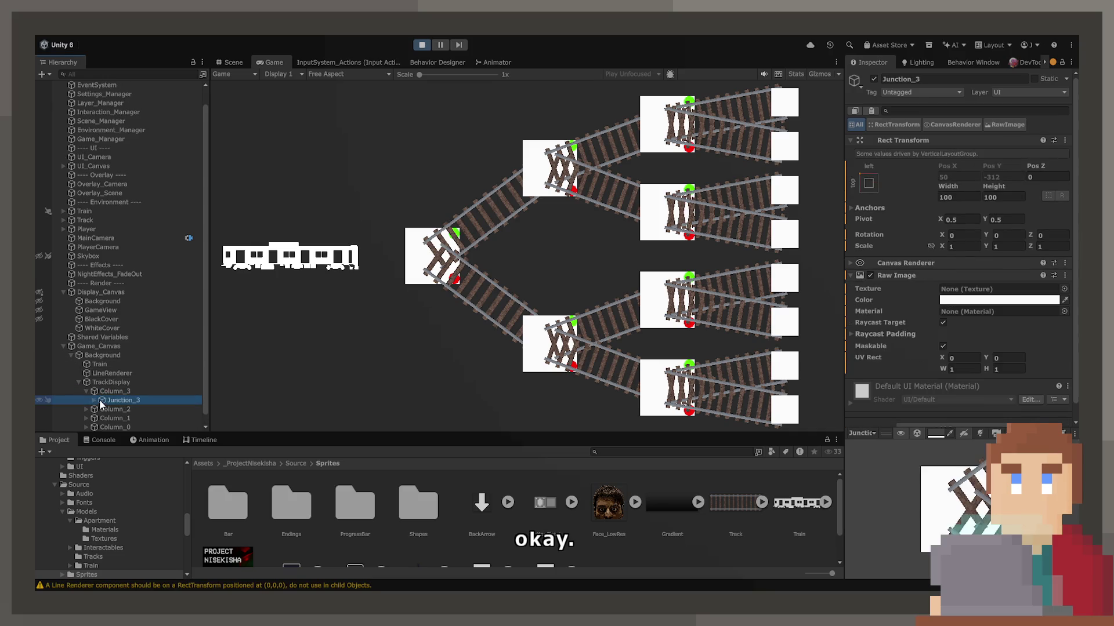
{"action": "left_click", "coordinate": [99, 400]}
{"action": "key", "text": "Down"}
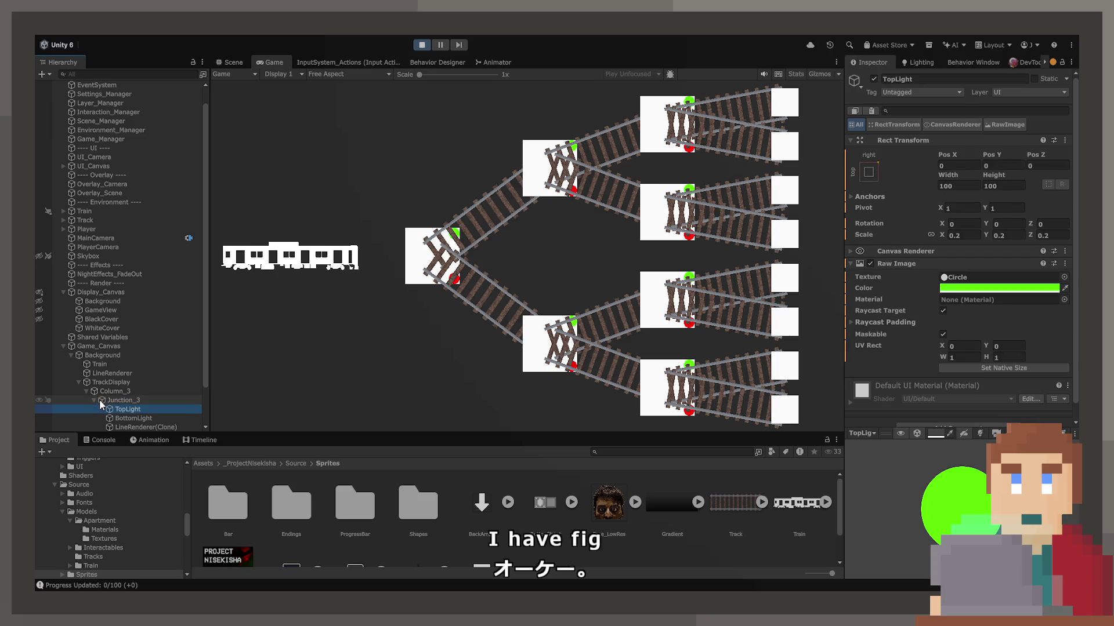
{"action": "key", "text": "Down"}
{"action": "key", "text": "Down"}
{"action": "key", "text": "Down"}
{"action": "key", "text": "Up"}
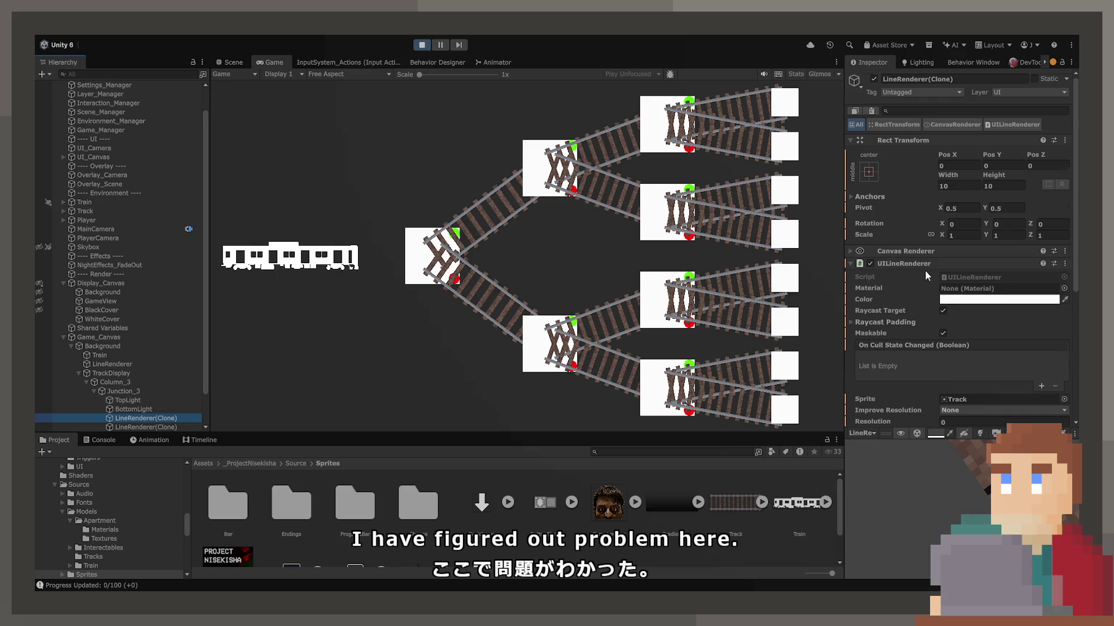
{"action": "scroll", "coordinate": [926, 275], "scroll_direction": "down", "scroll_amount": 3}
{"action": "scroll", "coordinate": [931, 278], "scroll_direction": "down", "scroll_amount": 3}
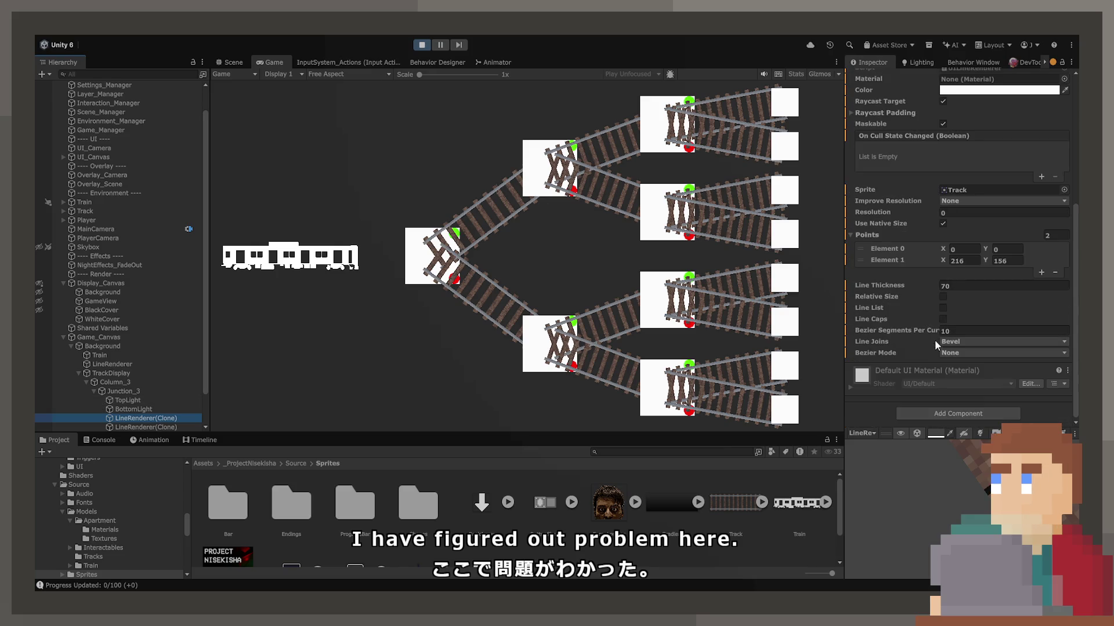
{"action": "scroll", "coordinate": [1038, 207], "scroll_direction": "up", "scroll_amount": 6}
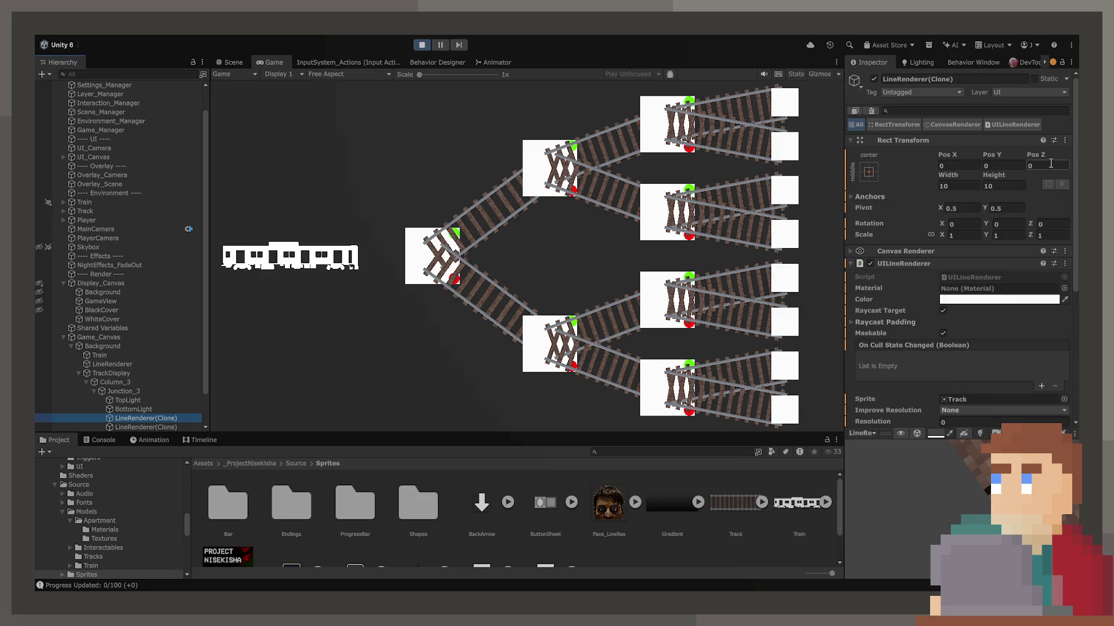
{"action": "left_click", "coordinate": [1051, 165]}
{"action": "type", "text": "-1"}
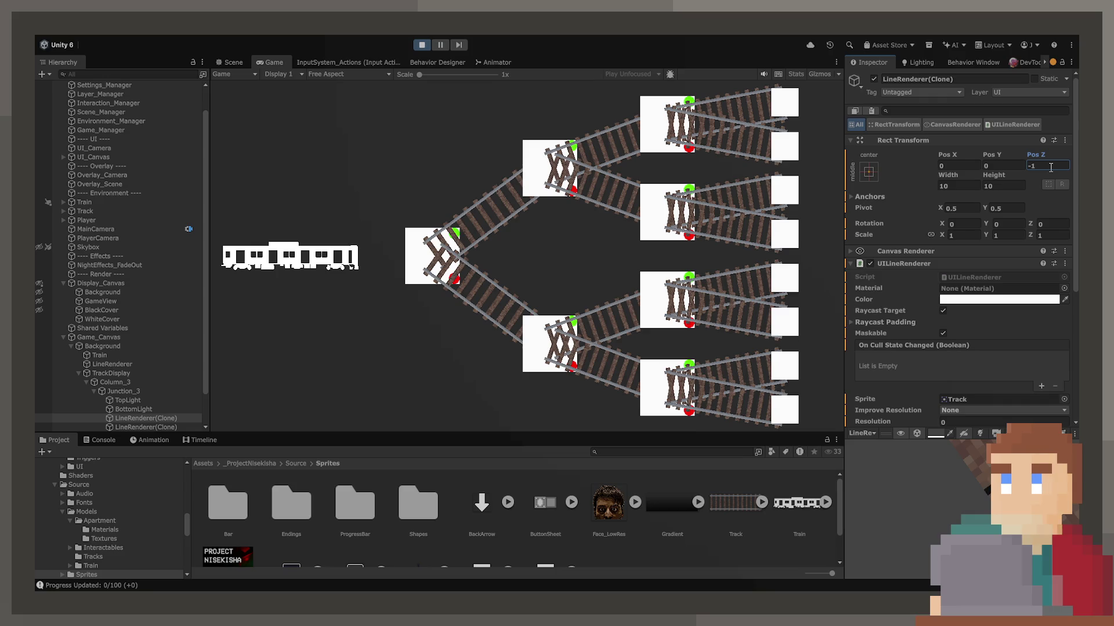
{"action": "type", "text": "1"}
{"action": "type", "text": "0"}
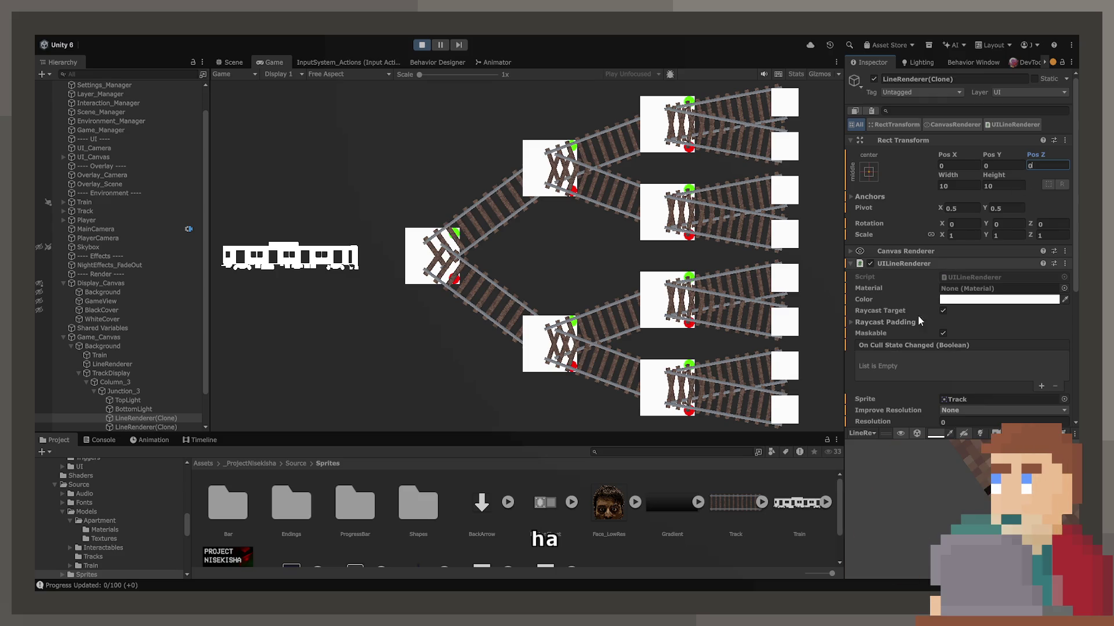
Make the track line Junction_3's first child above TopLight, then stop the game.
{"action": "scroll", "coordinate": [900, 371], "scroll_direction": "down", "scroll_amount": 2}
{"action": "scroll", "coordinate": [900, 371], "scroll_direction": "down", "scroll_amount": 1}
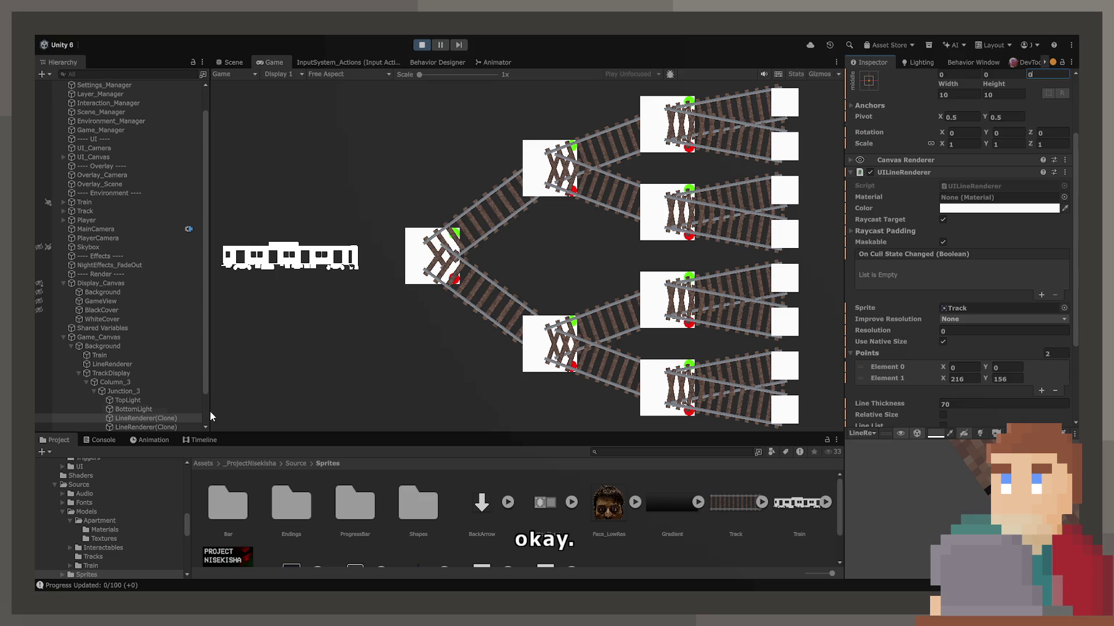
{"action": "mouse_move", "coordinate": [126, 400]}
{"action": "left_mouse_down"}
{"action": "mouse_move", "coordinate": [142, 418]}
{"action": "mouse_move", "coordinate": [140, 400]}
{"action": "left_mouse_up"}
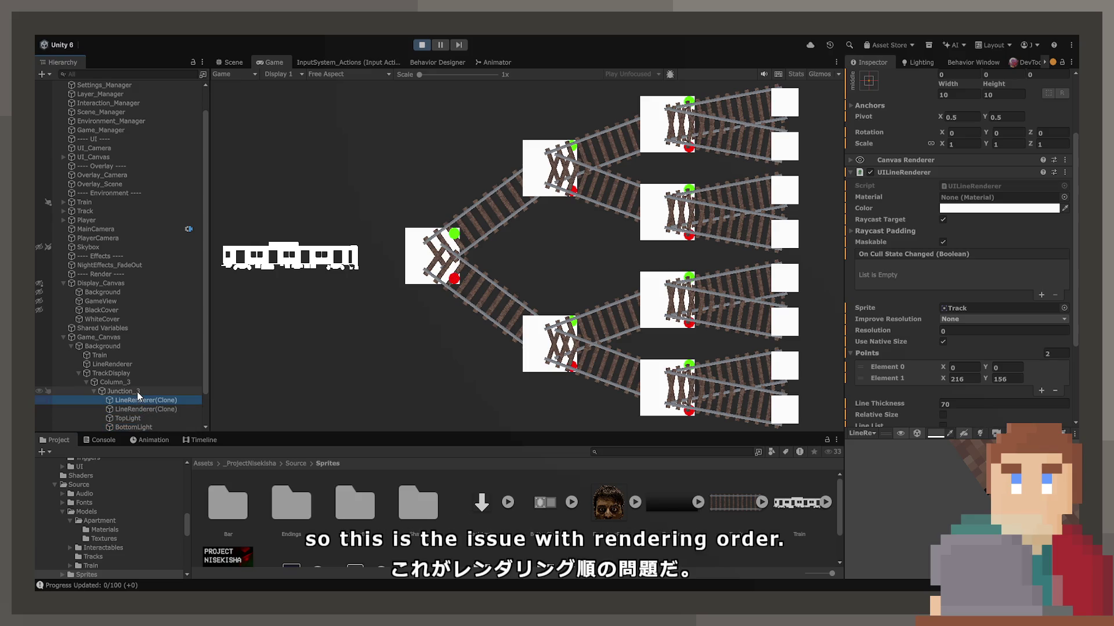
{"action": "left_click", "coordinate": [137, 391]}
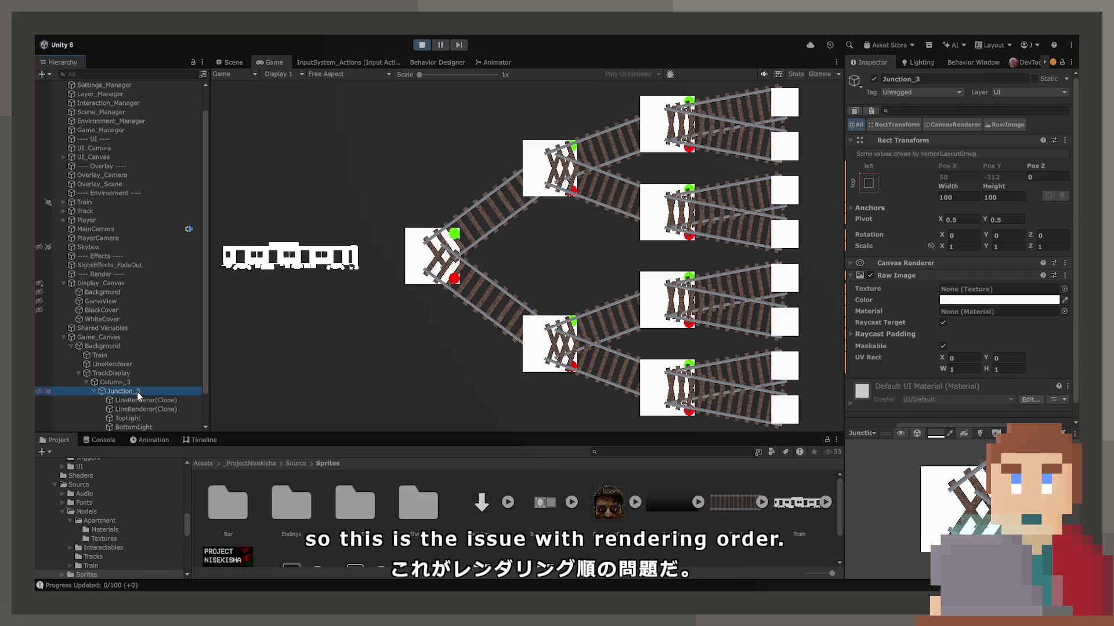
{"action": "key", "text": "ctrl+p"}
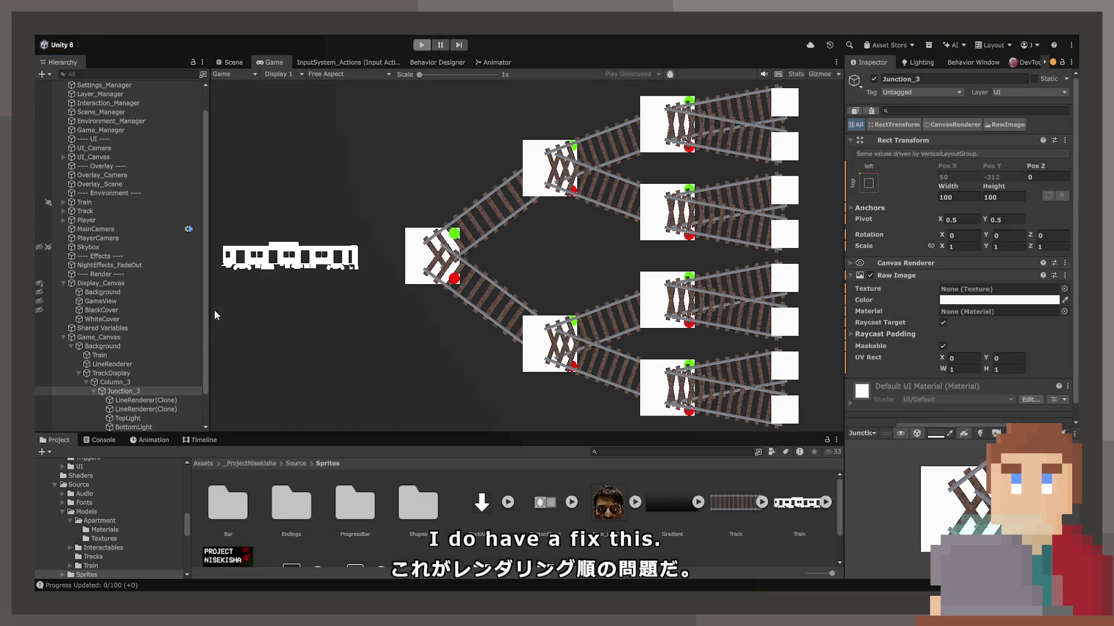
Scroll to the TrainGraph prefabs folder and open the Junction prefab for editing.
{"action": "scroll", "coordinate": [116, 534], "scroll_direction": "down", "scroll_amount": 3}
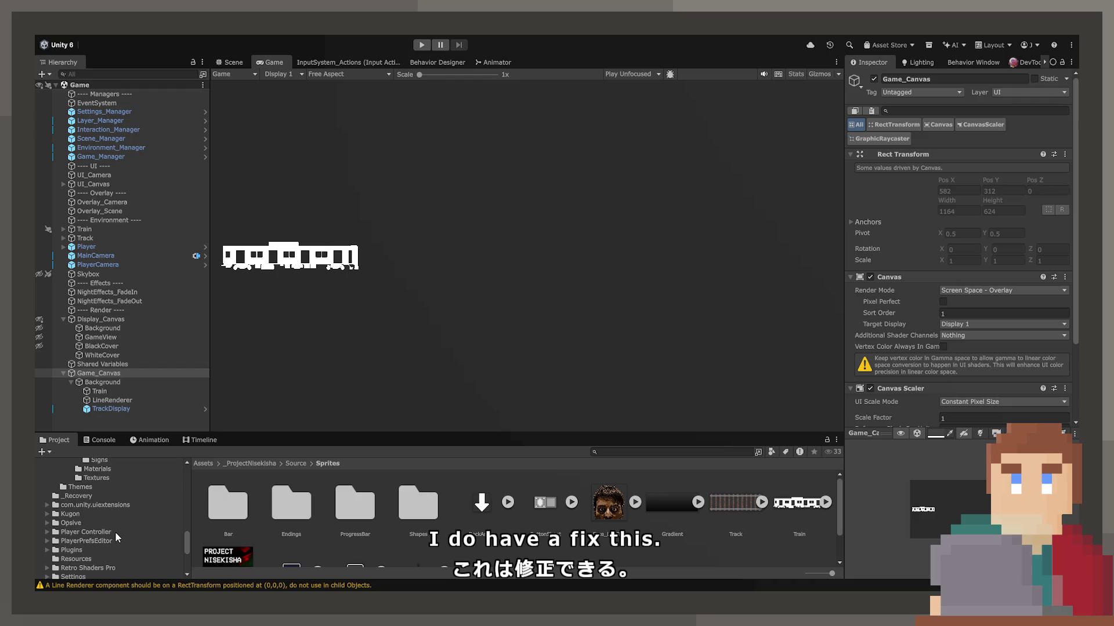
{"action": "scroll", "coordinate": [116, 529], "scroll_direction": "up", "scroll_amount": 3}
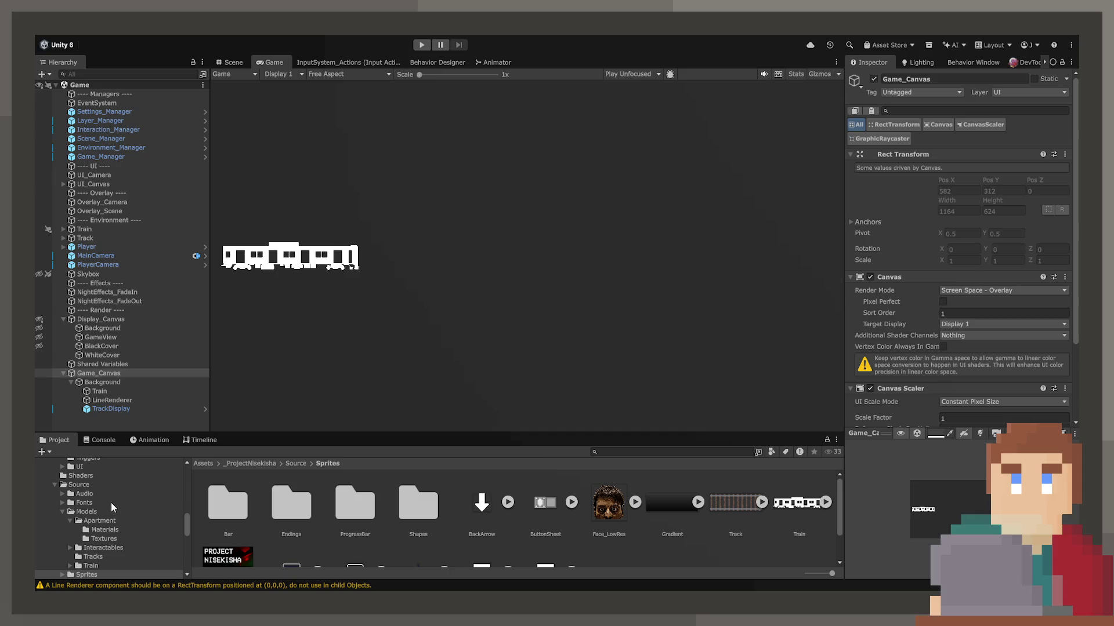
{"action": "scroll", "coordinate": [110, 502], "scroll_direction": "down", "scroll_amount": 3}
{"action": "scroll", "coordinate": [111, 503], "scroll_direction": "down", "scroll_amount": 3}
{"action": "scroll", "coordinate": [111, 527], "scroll_direction": "up", "scroll_amount": 2}
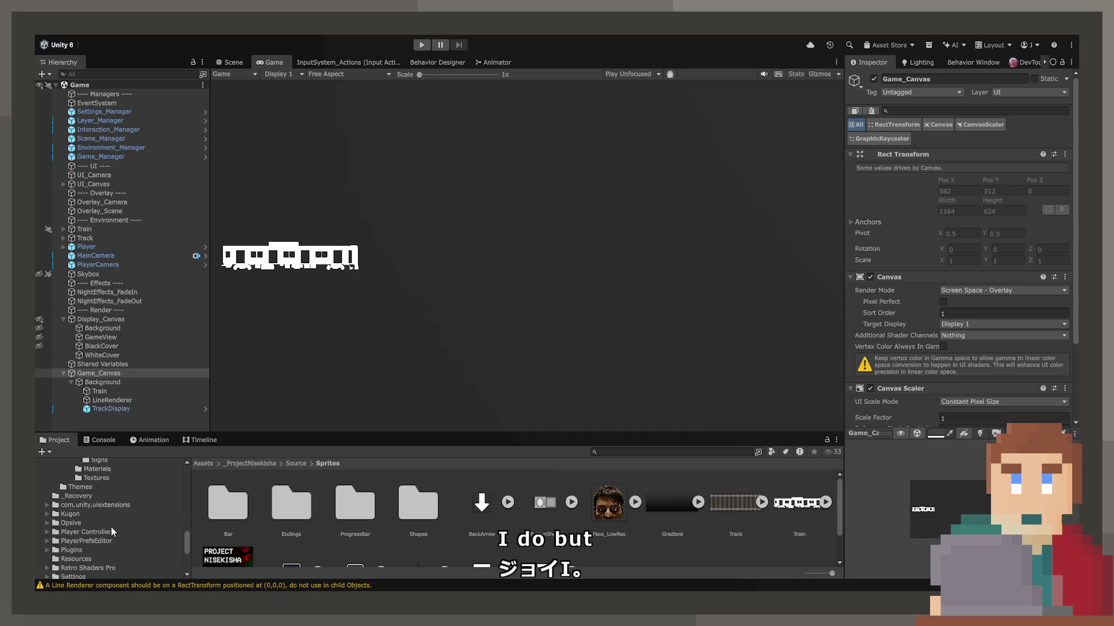
{"action": "scroll", "coordinate": [108, 521], "scroll_direction": "up", "scroll_amount": 2}
{"action": "scroll", "coordinate": [108, 521], "scroll_direction": "up", "scroll_amount": 2}
{"action": "scroll", "coordinate": [108, 521], "scroll_direction": "up", "scroll_amount": 2}
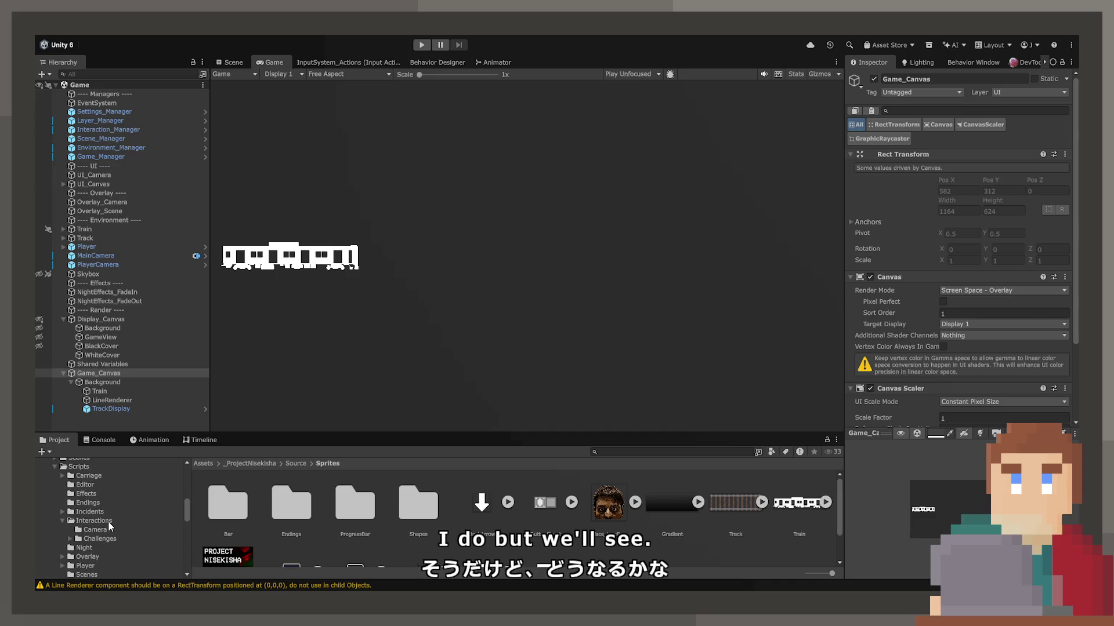
{"action": "scroll", "coordinate": [111, 510], "scroll_direction": "down", "scroll_amount": 10}
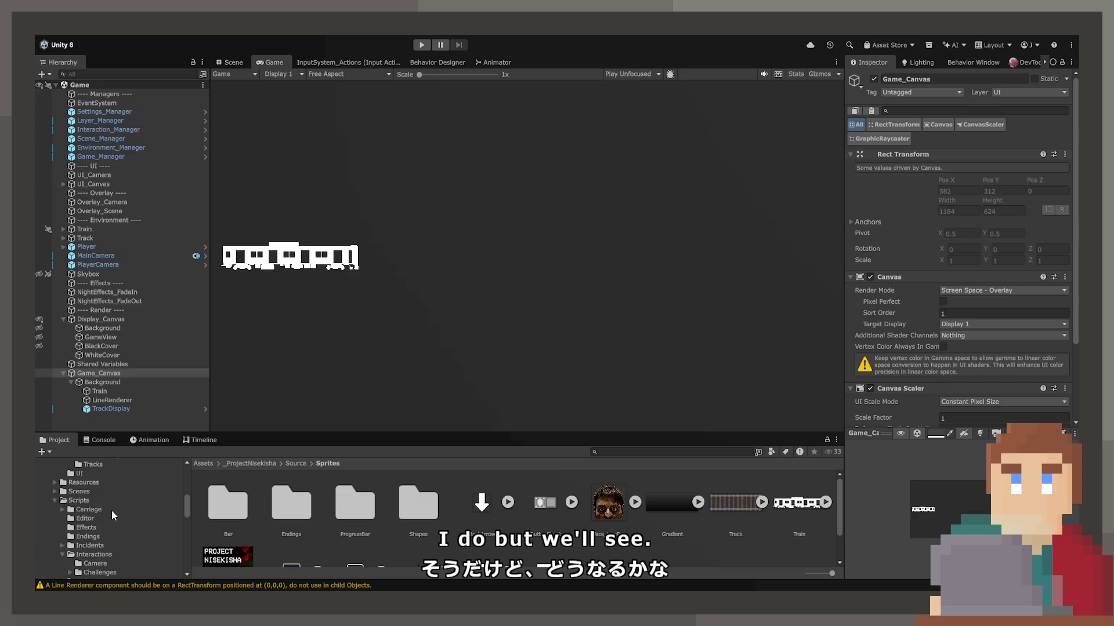
{"action": "scroll", "coordinate": [91, 504], "scroll_direction": "up", "scroll_amount": 1}
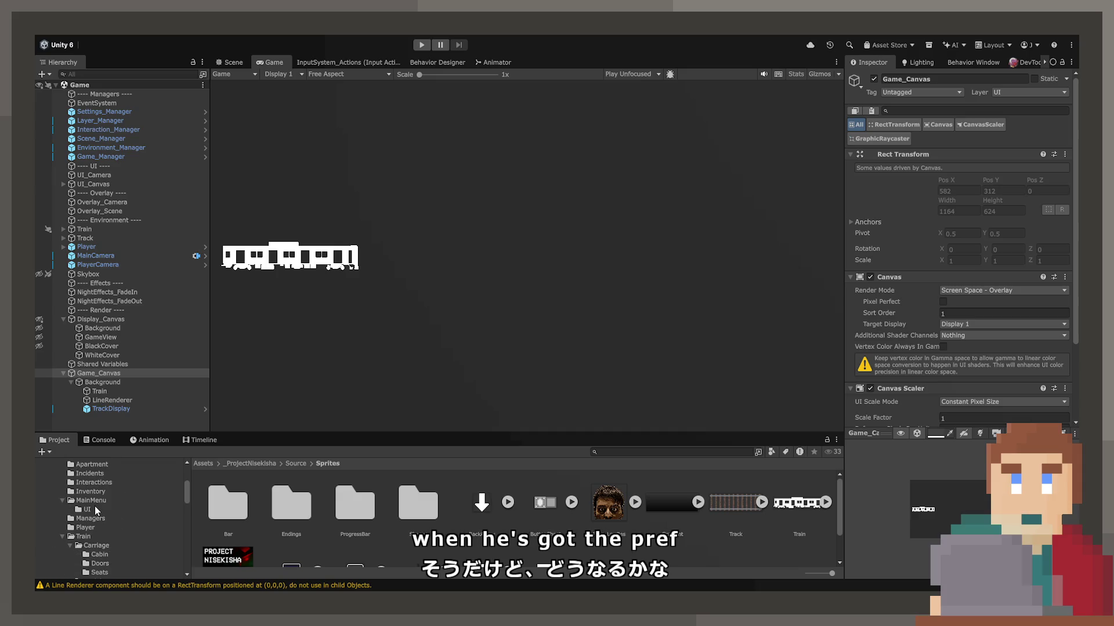
{"action": "scroll", "coordinate": [85, 550], "scroll_direction": "down", "scroll_amount": 2}
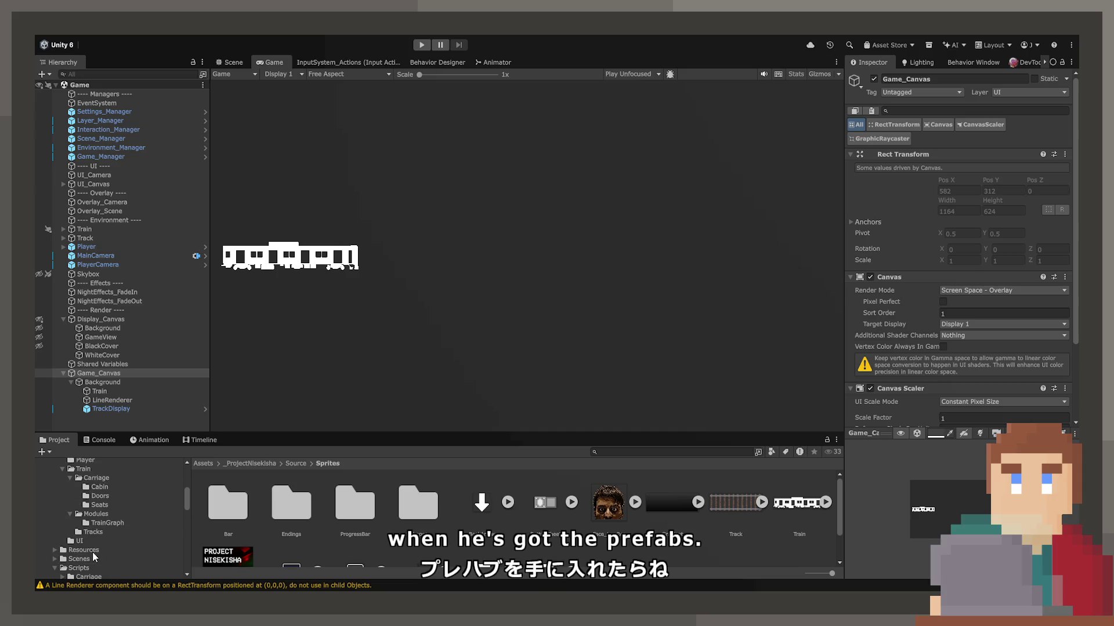
{"action": "left_click", "coordinate": [107, 523]}
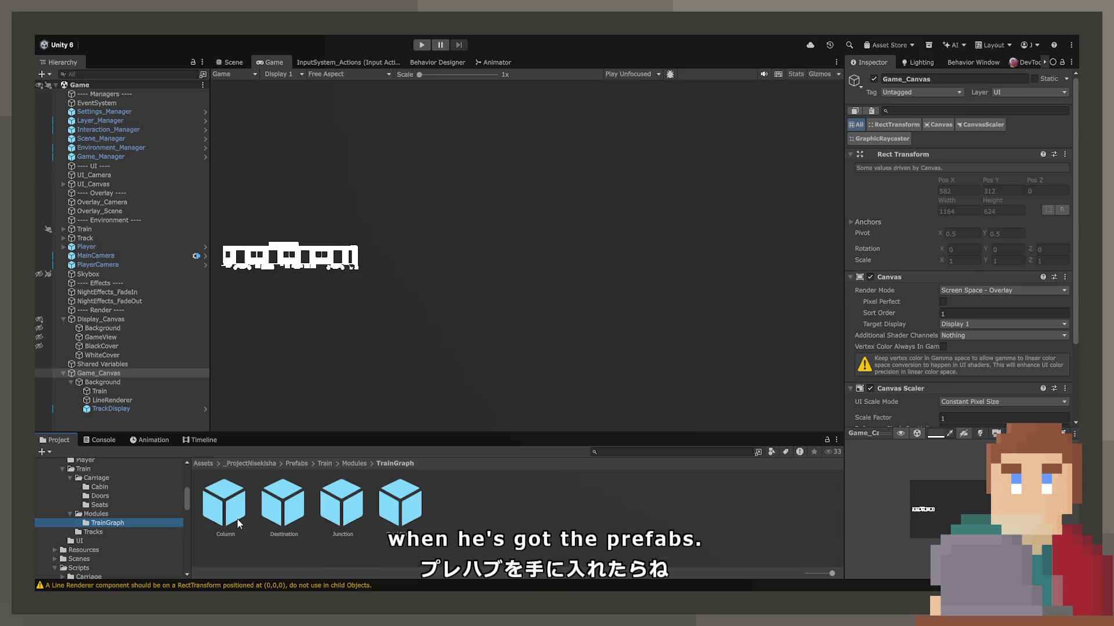
{"action": "double_click", "coordinate": [342, 502]}
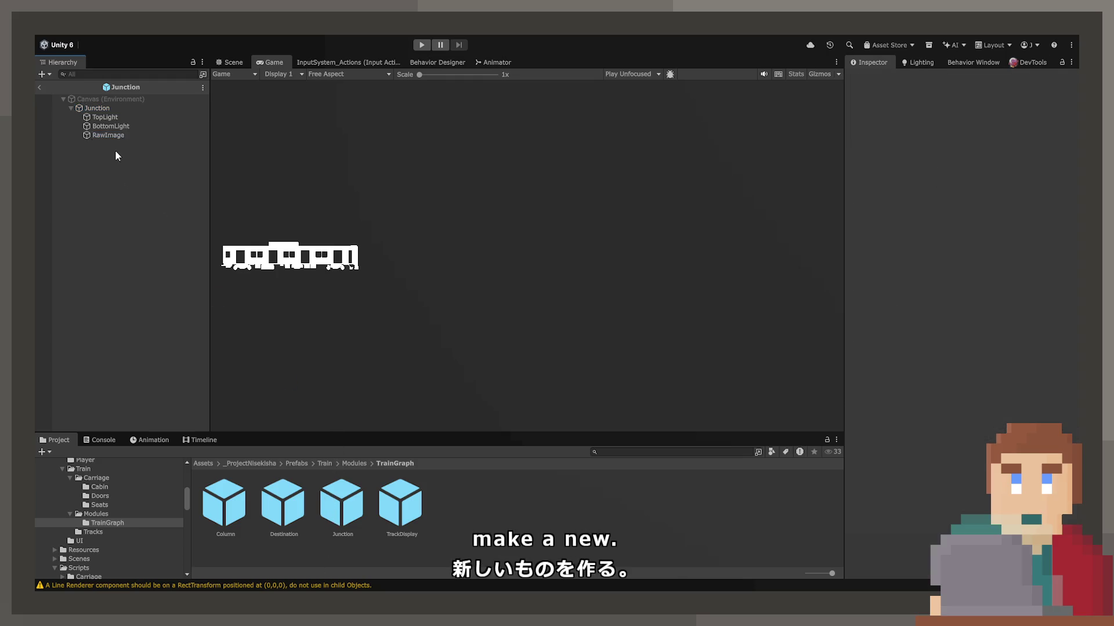
In Junction, rename the child RawImage to Background, stretch it, and remove the root Raw Image.
{"action": "left_click_drag", "start_coordinate": [110, 135], "coordinate": [100, 112]}
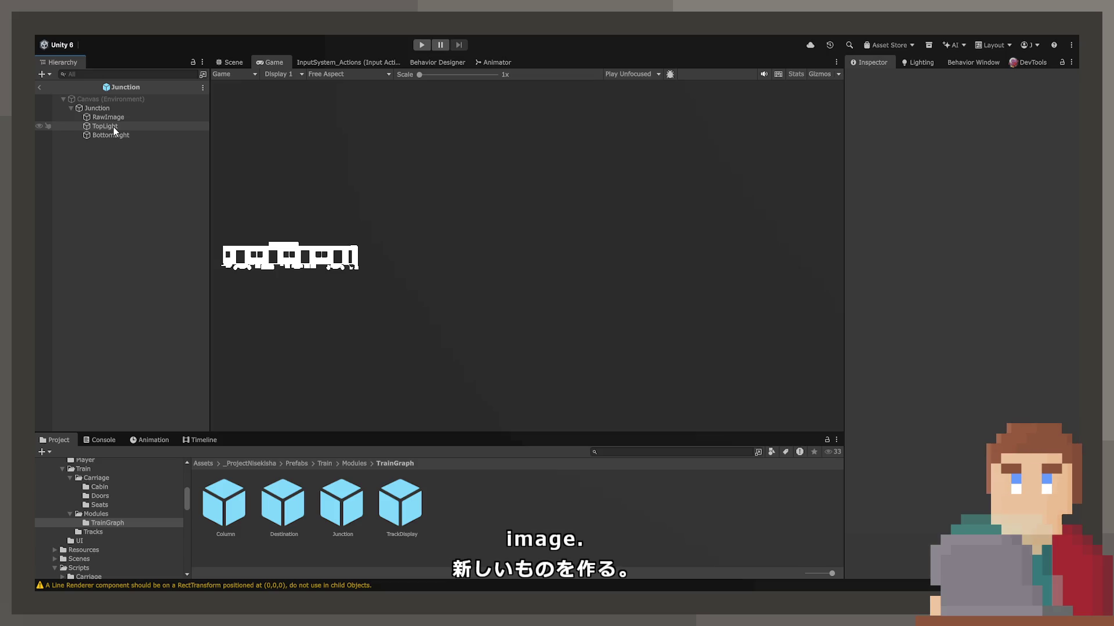
{"action": "left_click", "coordinate": [108, 116]}
{"action": "type", "text": "Bac"}
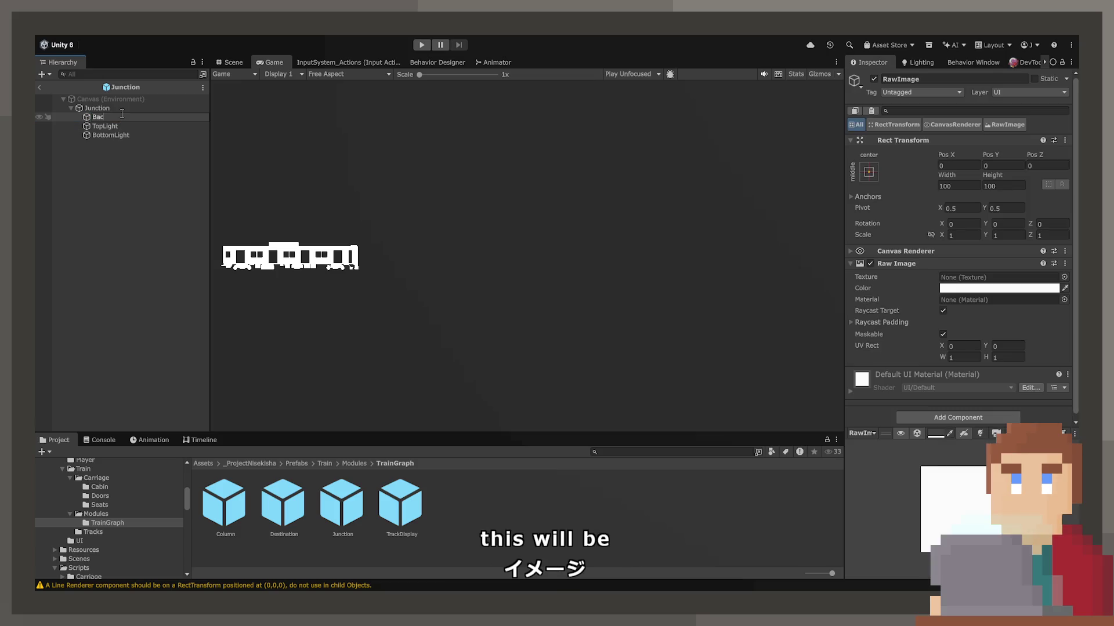
{"action": "type", "text": "kground"}
{"action": "key", "text": "Return"}
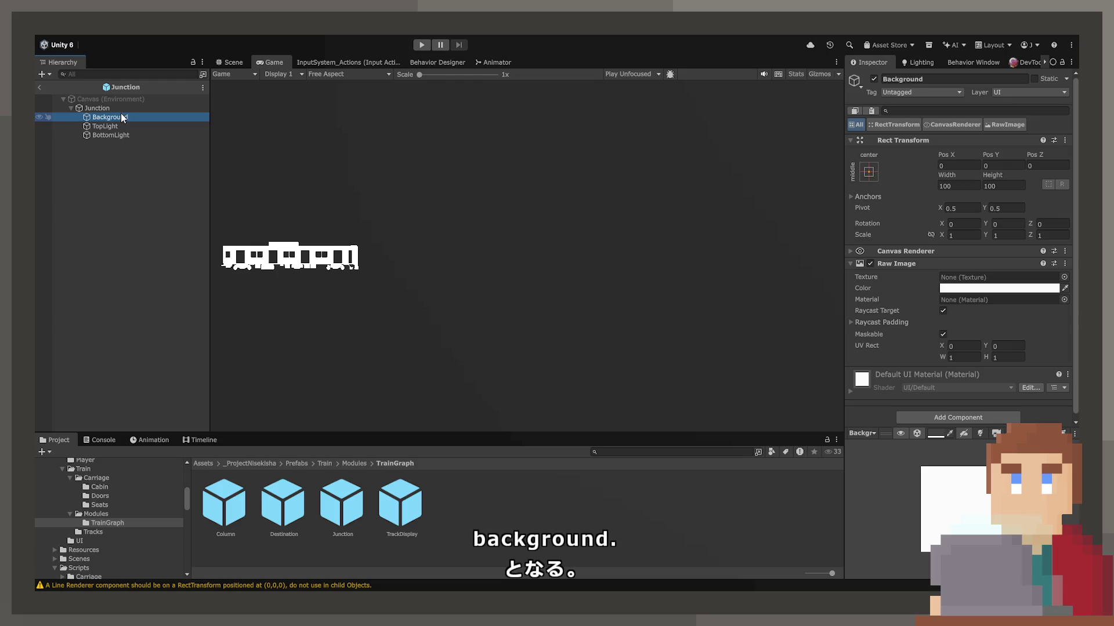
{"action": "left_click", "coordinate": [1032, 360]}
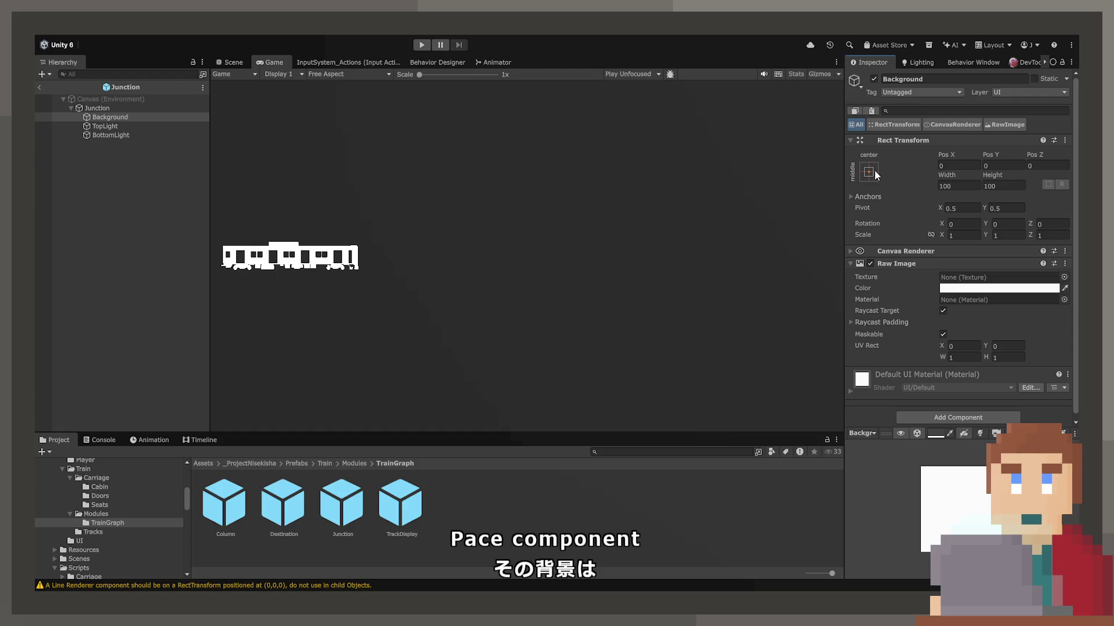
{"action": "left_click", "coordinate": [154, 110]}
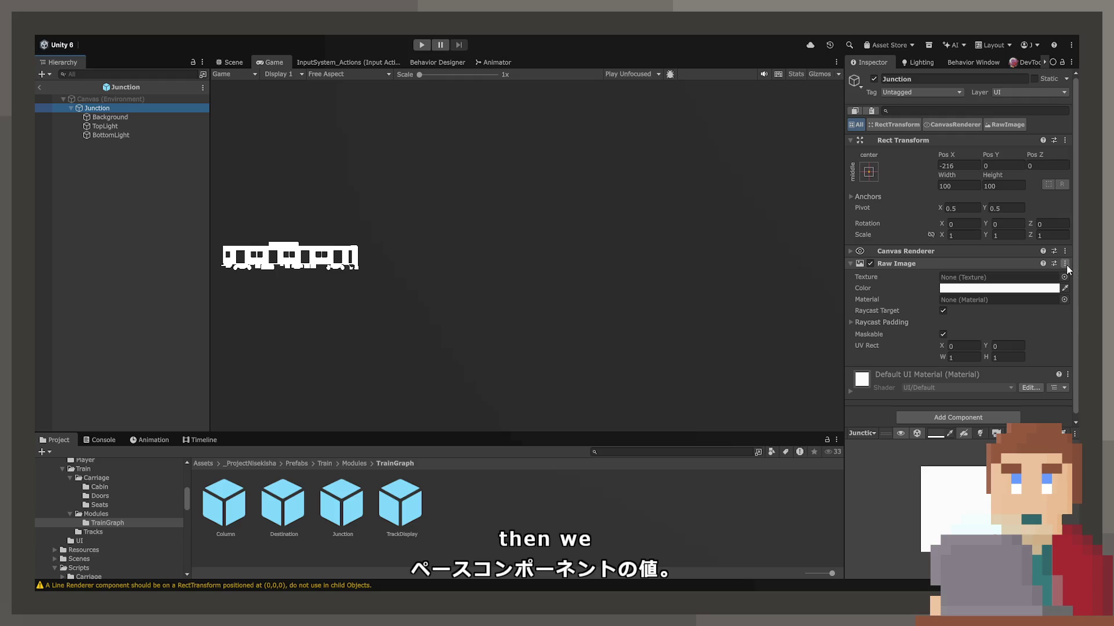
{"action": "left_click", "coordinate": [1049, 304]}
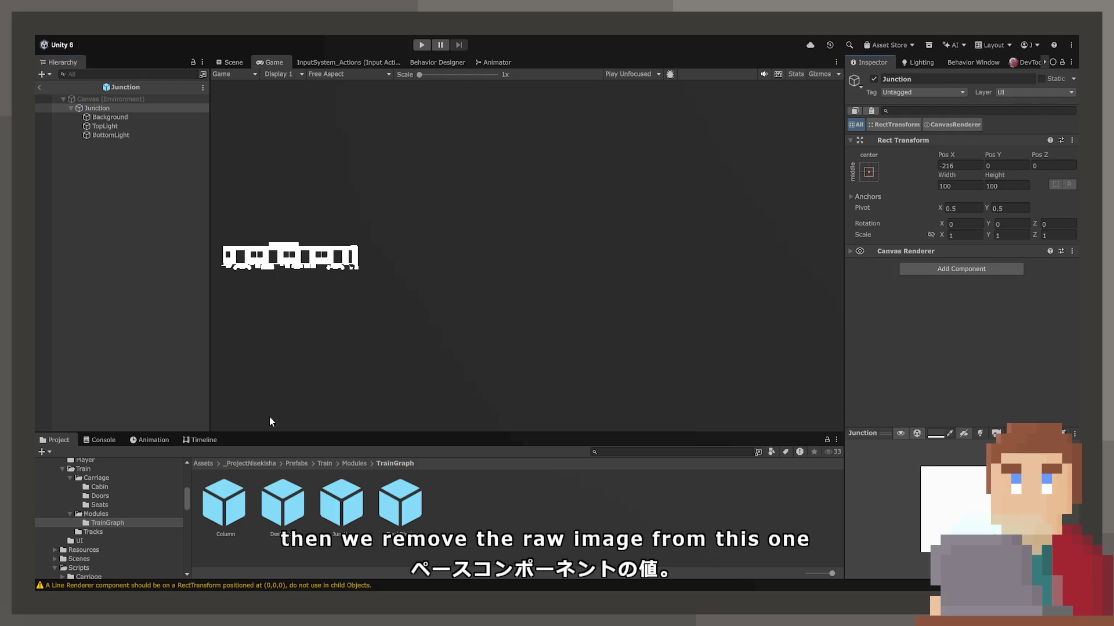
Give the Destination prefab a stretched Background child and remove its root Raw Image.
{"action": "double_click", "coordinate": [282, 506]}
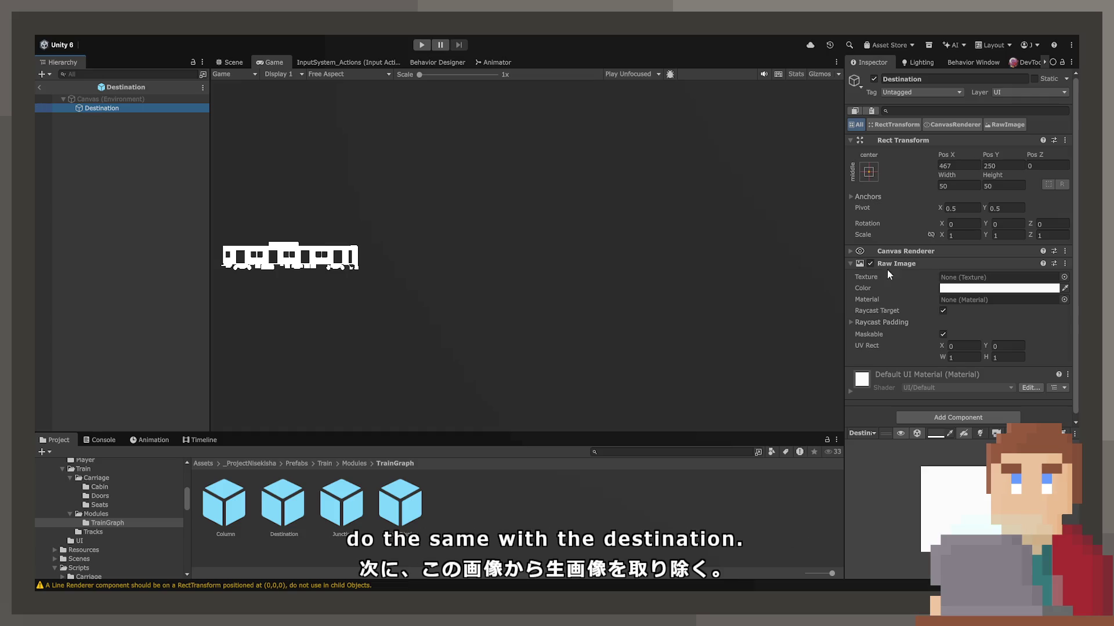
{"action": "key", "text": "ctrl+d"}
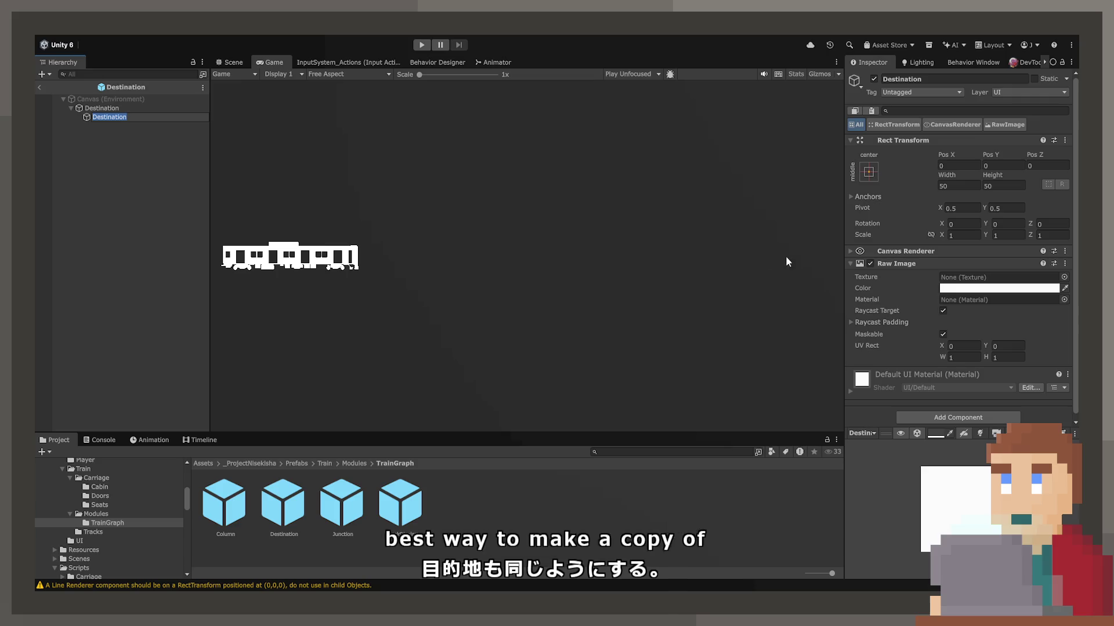
{"action": "left_click", "coordinate": [911, 78]}
{"action": "type", "text": "Bac"}
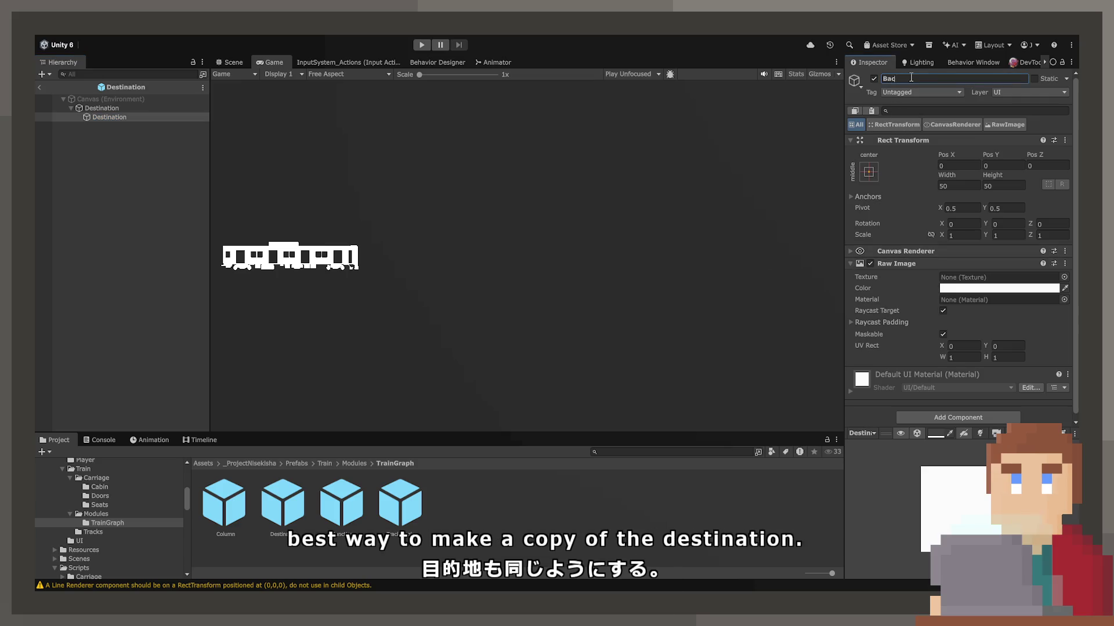
{"action": "type", "text": "kground"}
{"action": "key", "text": "Return"}
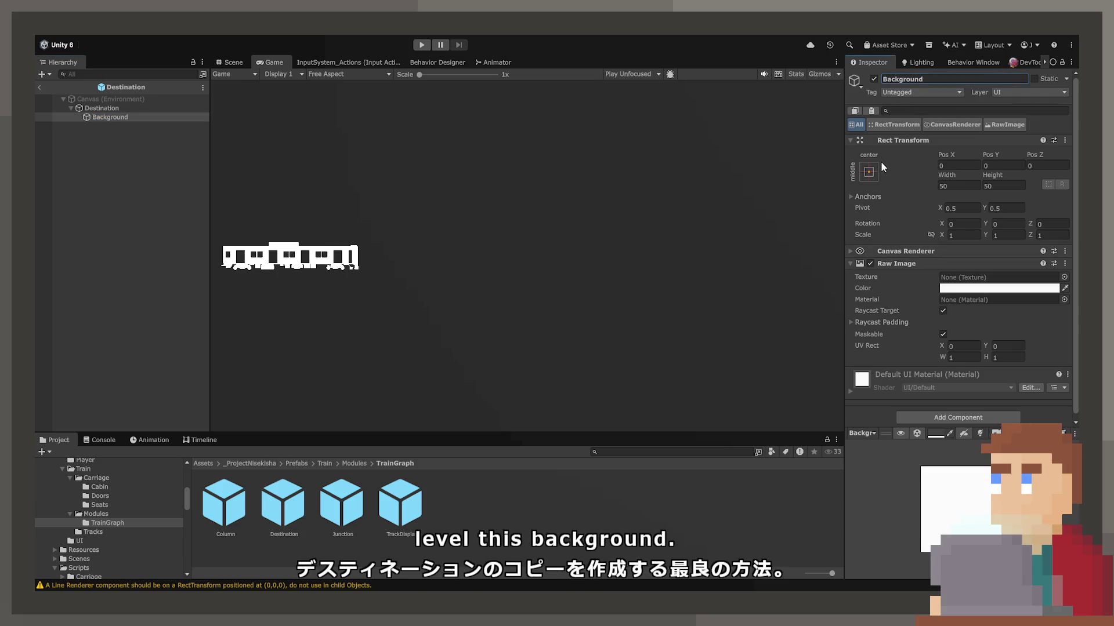
{"action": "left_click", "coordinate": [868, 172]}
{"action": "left_click", "coordinate": [957, 219], "text": "alt"}
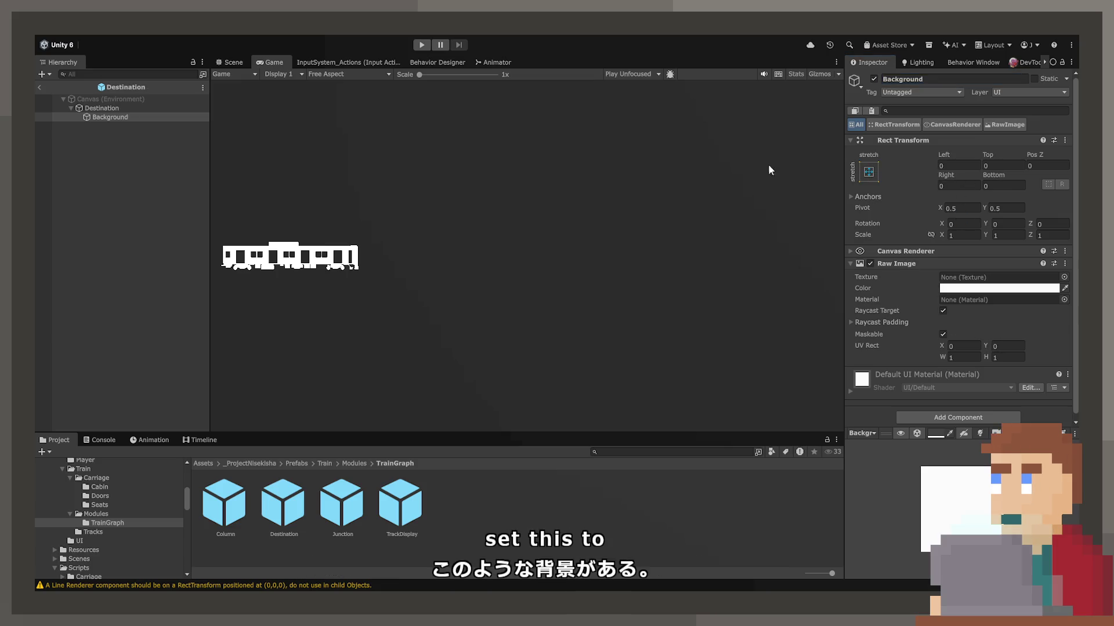
{"action": "left_click", "coordinate": [102, 107]}
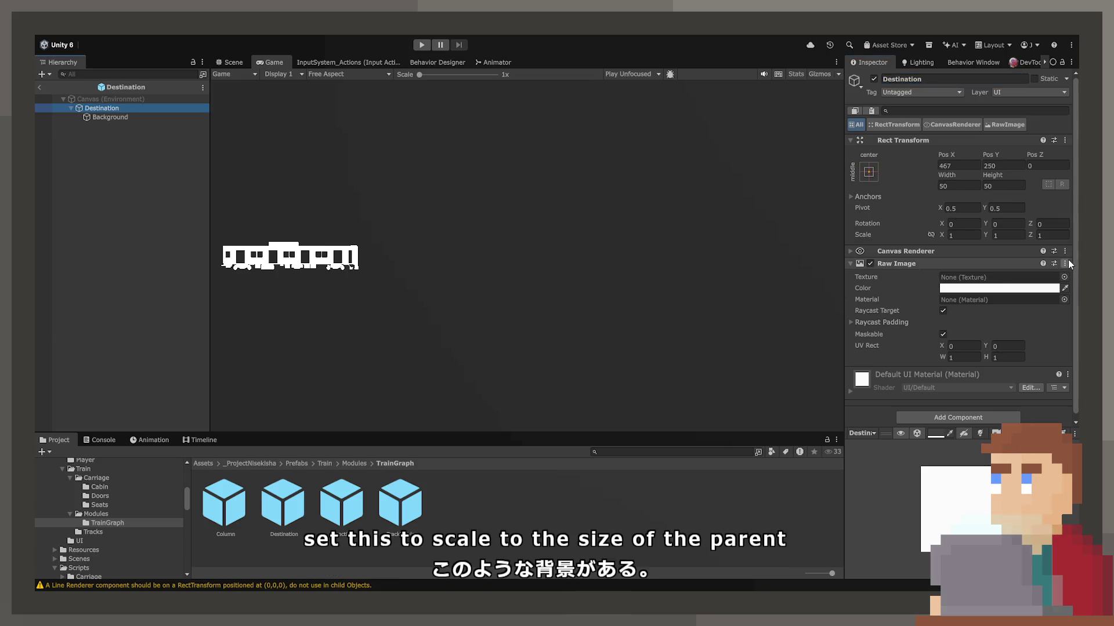
{"action": "left_click", "coordinate": [1037, 293]}
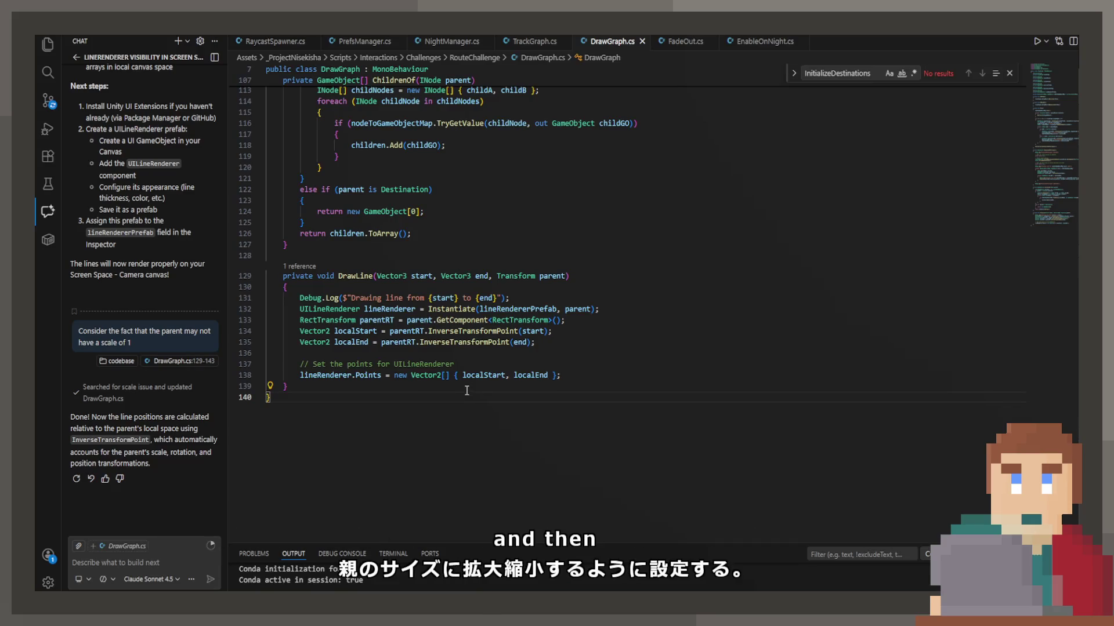
Insert lineRenderer.transform.SetSiblingIndex(0); after the Instantiate call in DrawLine.
{"action": "left_click", "coordinate": [464, 308]}
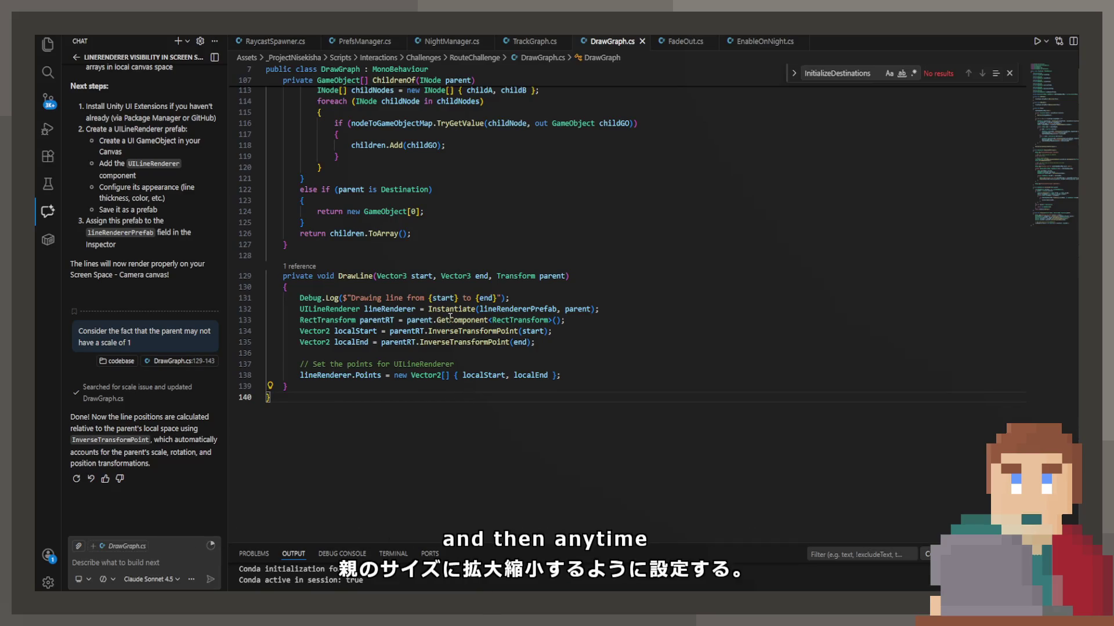
{"action": "left_click", "coordinate": [620, 306]}
{"action": "key", "text": "Return"}
{"action": "type", "text": "lineRenderer."}
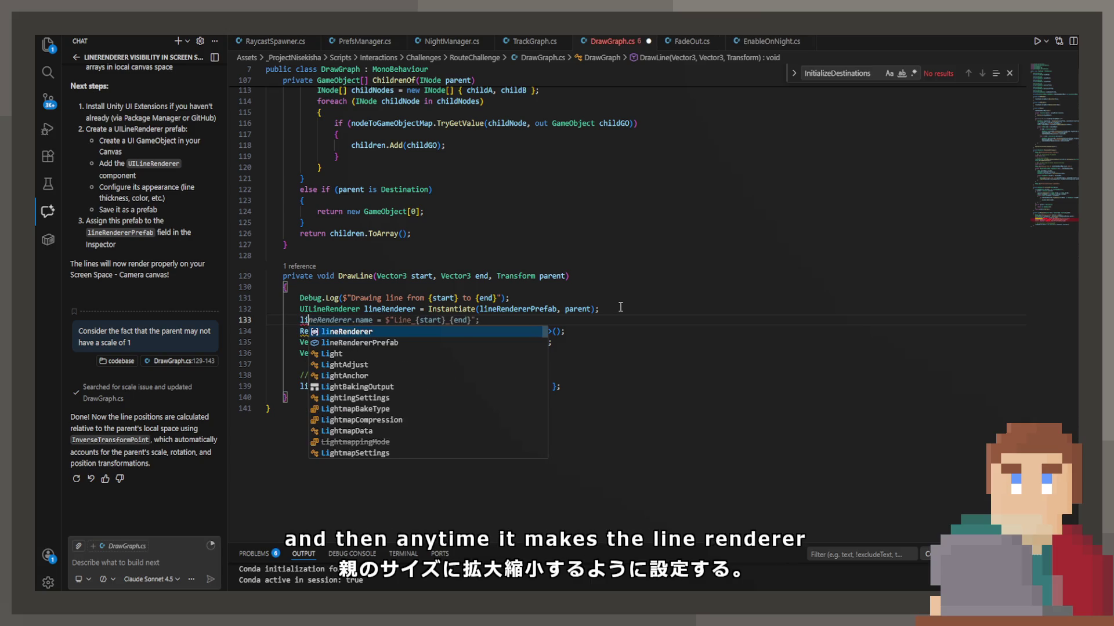
{"action": "key", "text": "BackSpace"}
{"action": "type", "text": "."}
{"action": "key", "text": "BackSpace"}
{"action": "key", "text": "BackSpace"}
{"action": "key", "text": "BackSpace"}
{"action": "type", "text": "// "}
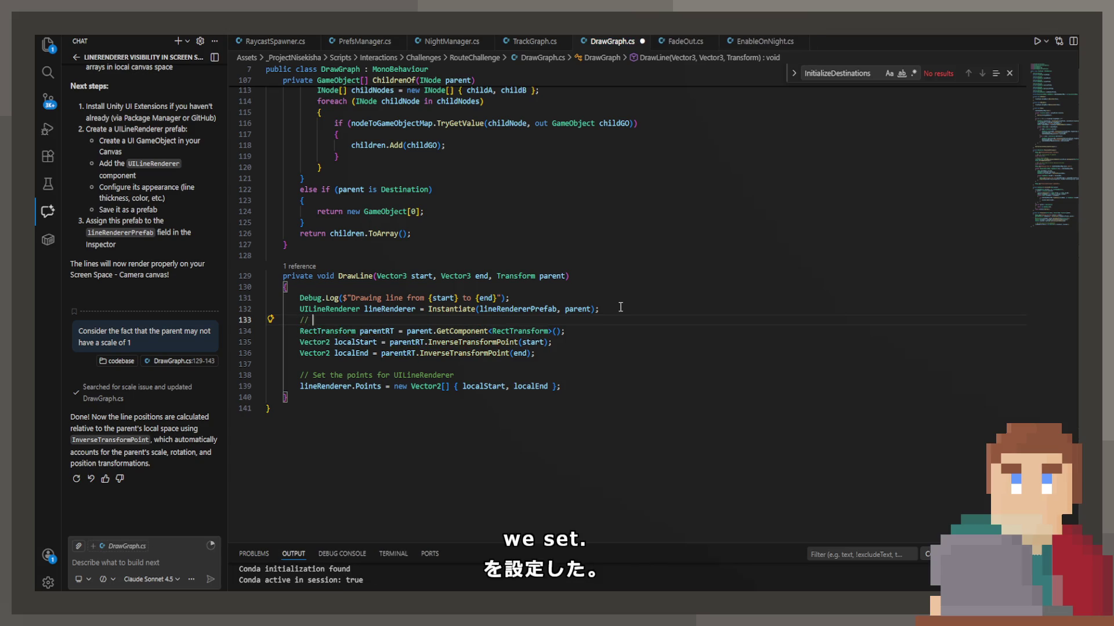
{"action": "type", "text": "Set the line"}
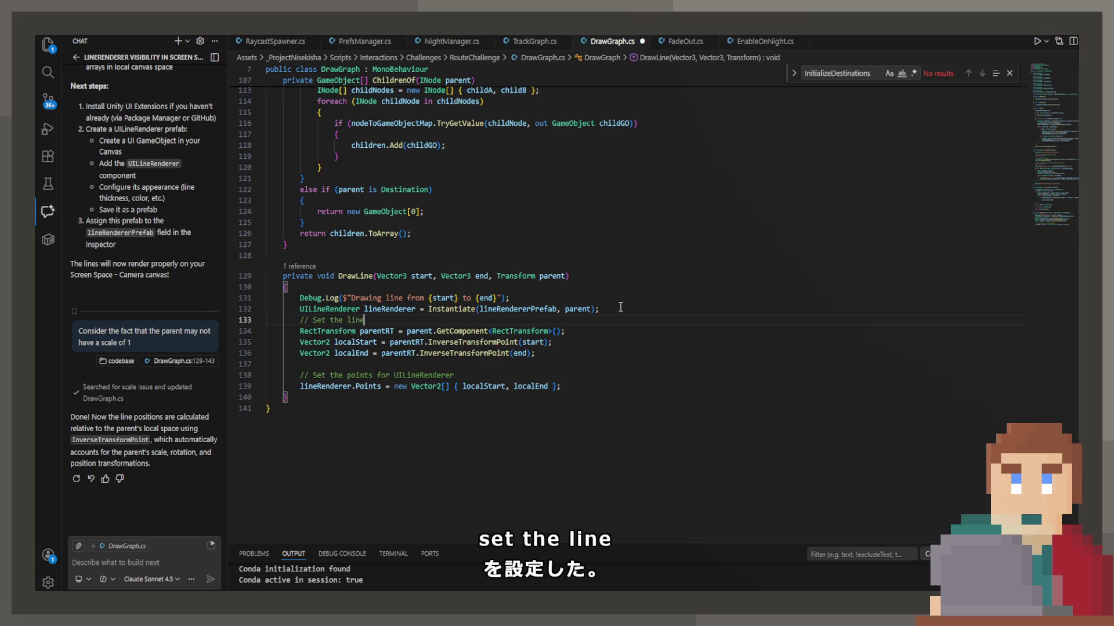
{"action": "type", "text": "Renderer to"}
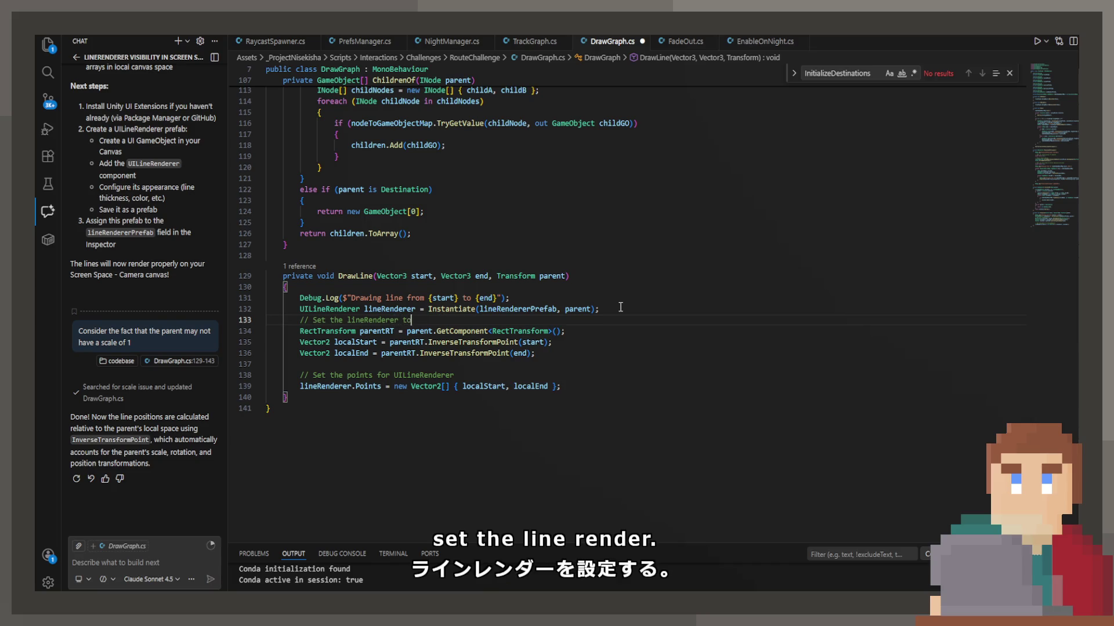
{"action": "type", "text": " be child"}
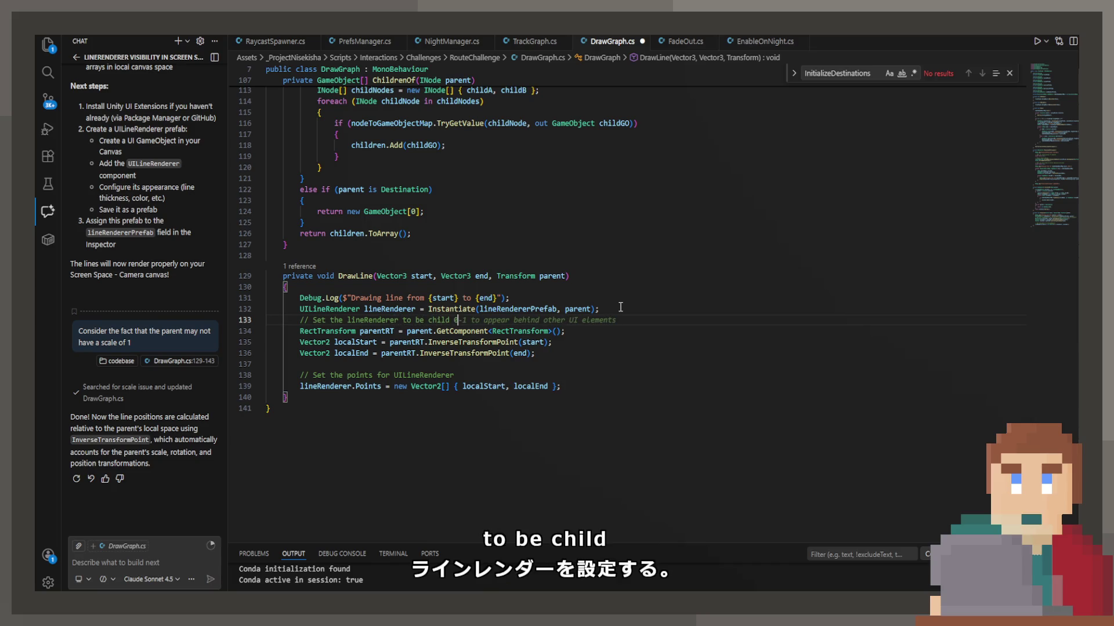
{"action": "type", "text": " index 0"}
{"action": "key", "text": "Return"}
{"action": "key", "text": "Tab"}
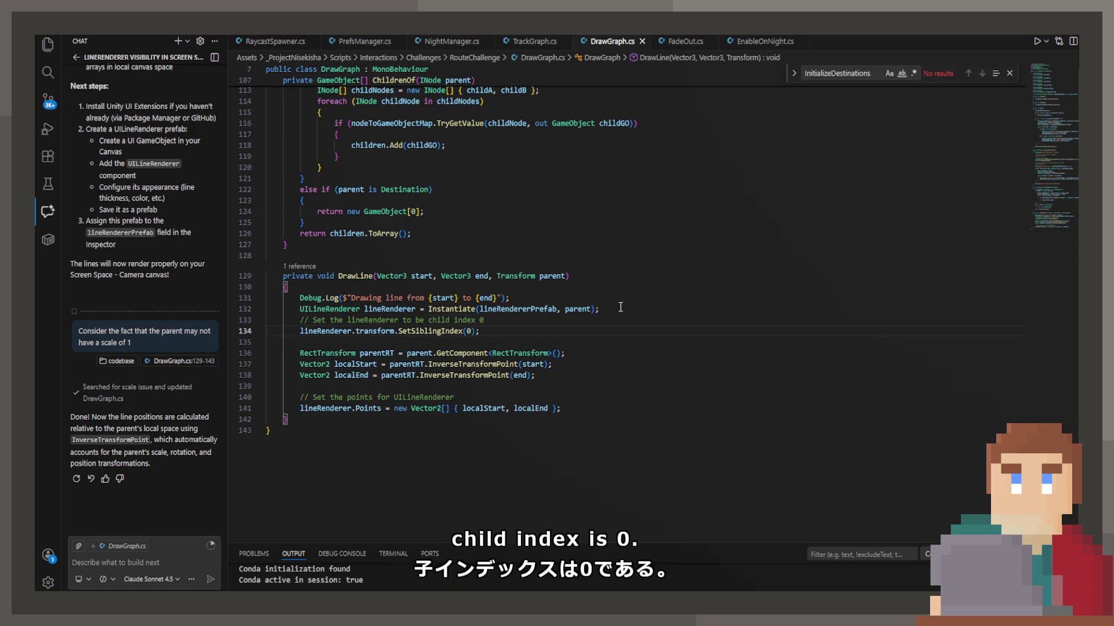
{"action": "left_click_drag", "start_coordinate": [519, 319], "coordinate": [601, 308]}
{"action": "key", "text": "BackSpace"}
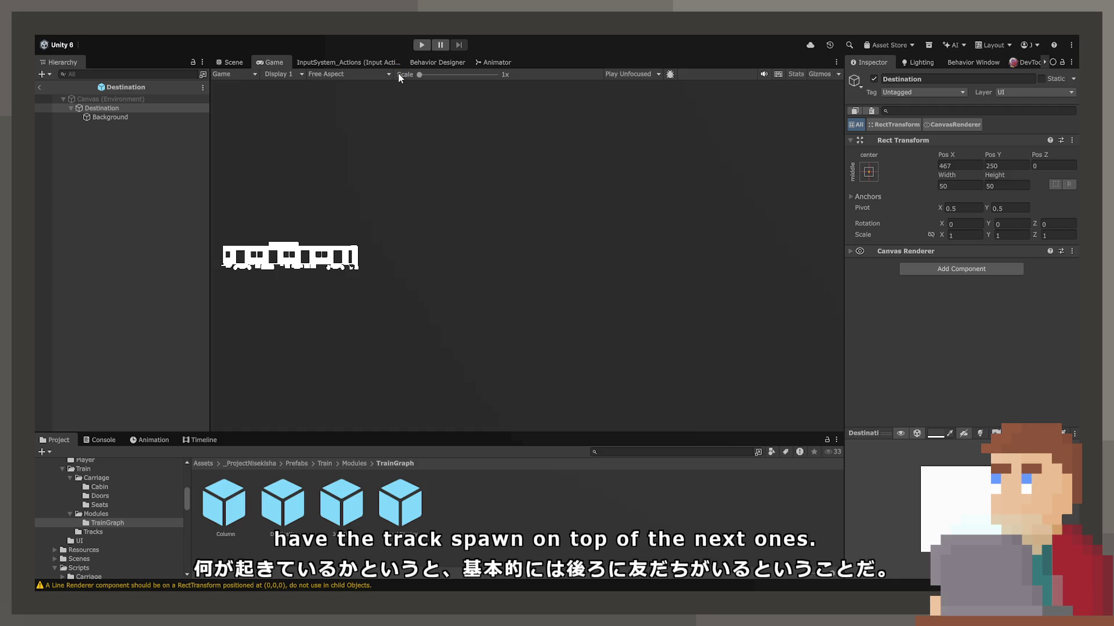
Play to confirm tracks draw behind the nodes, inspect TrackDisplay and LineRenderer, then stop.
{"action": "left_click", "coordinate": [421, 44]}
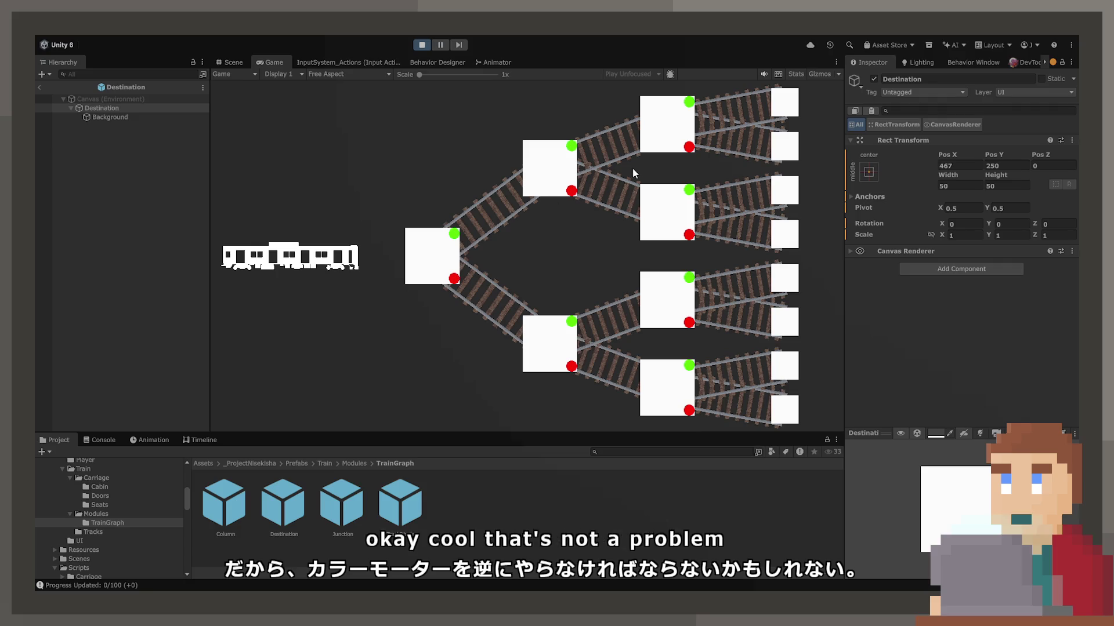
{"action": "left_click", "coordinate": [37, 89]}
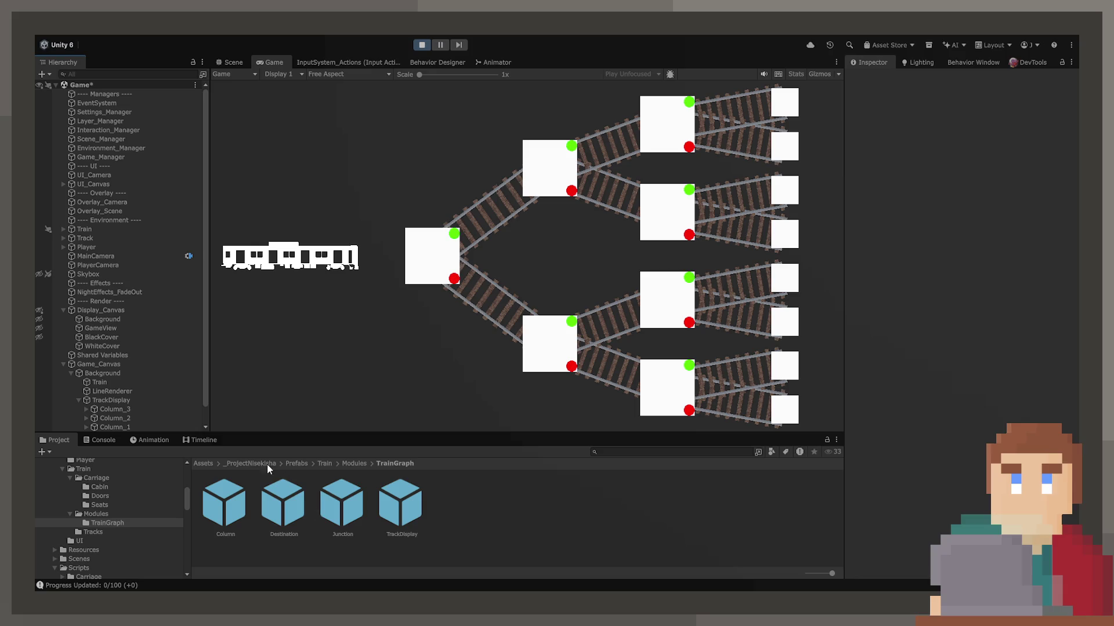
{"action": "scroll", "coordinate": [134, 413], "scroll_direction": "down", "scroll_amount": 1}
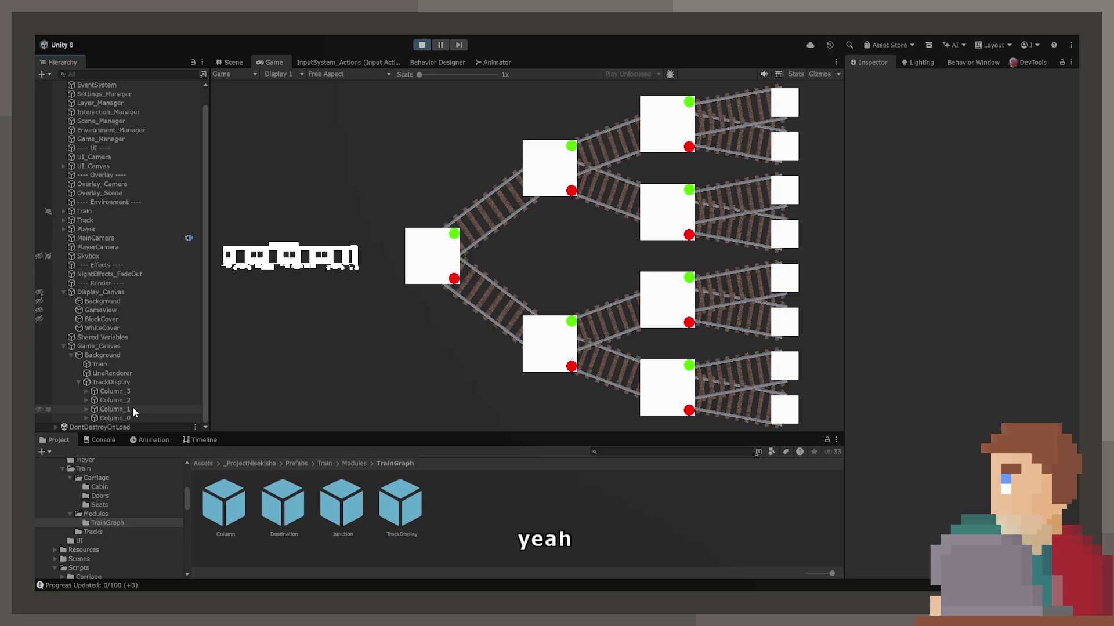
{"action": "left_click", "coordinate": [137, 385]}
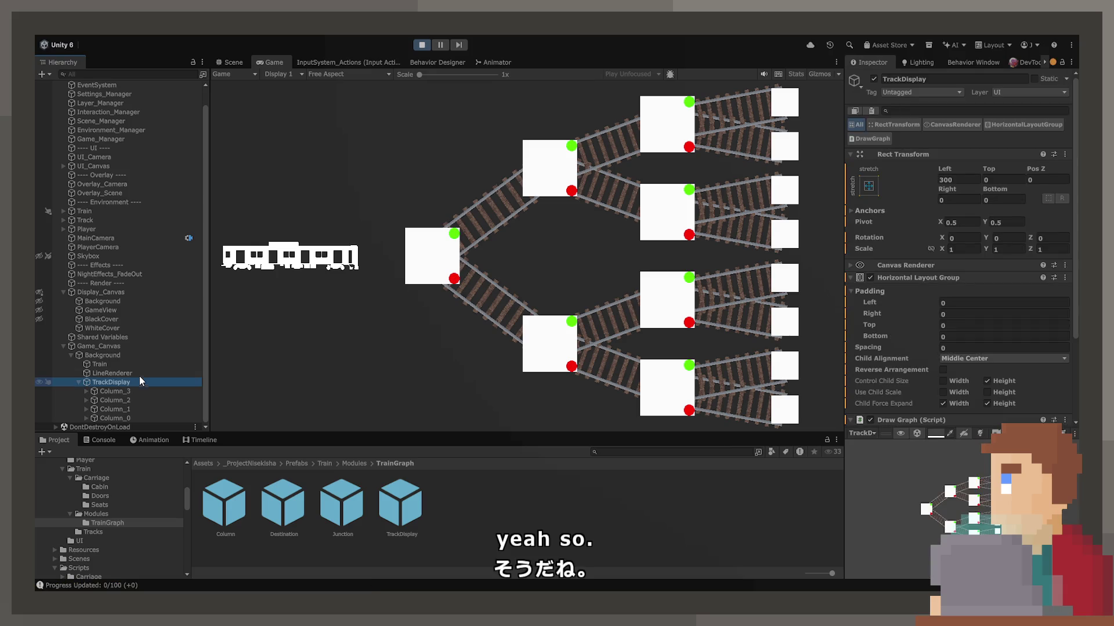
{"action": "left_click", "coordinate": [140, 372]}
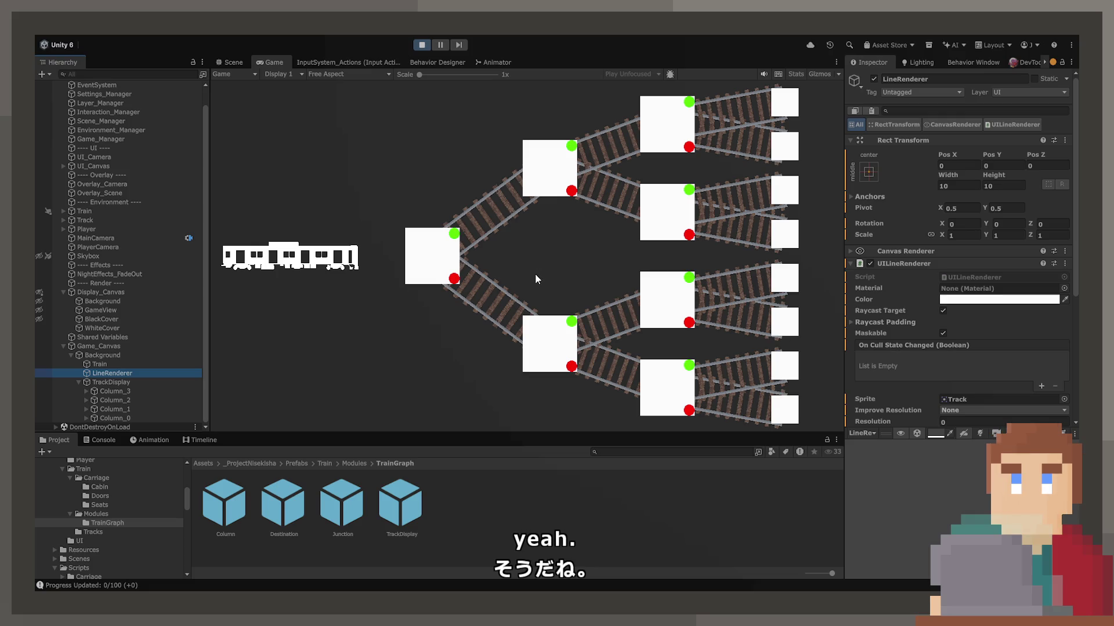
{"action": "left_click", "coordinate": [423, 46]}
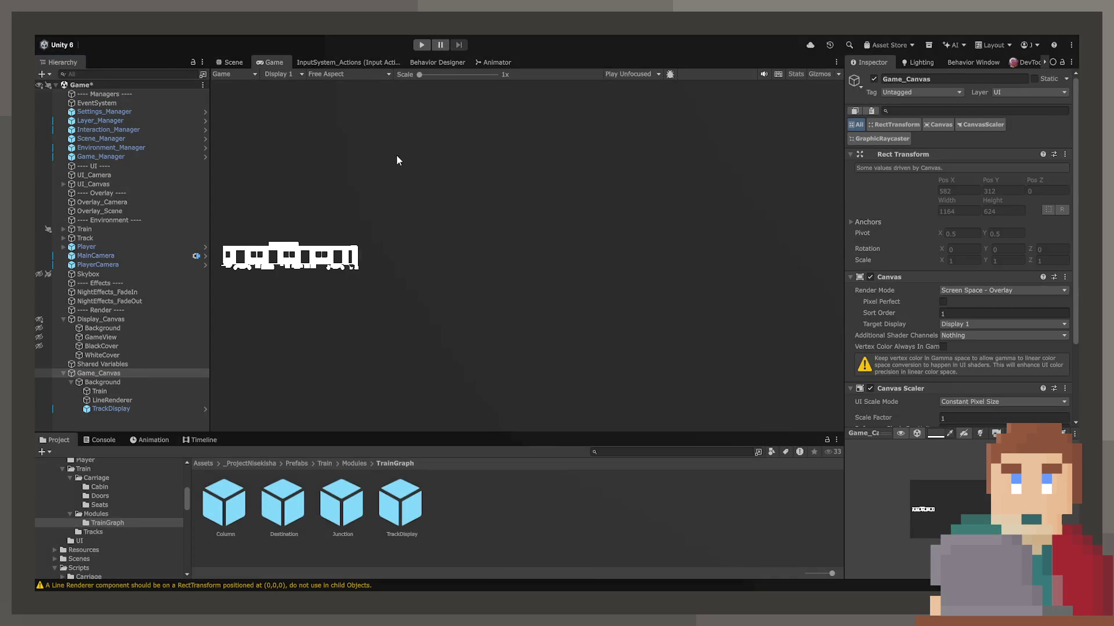
Set the Game_Canvas scaler to Scale With Screen Size with the Expand match mode.
{"action": "scroll", "coordinate": [894, 424], "scroll_direction": "down", "scroll_amount": 4}
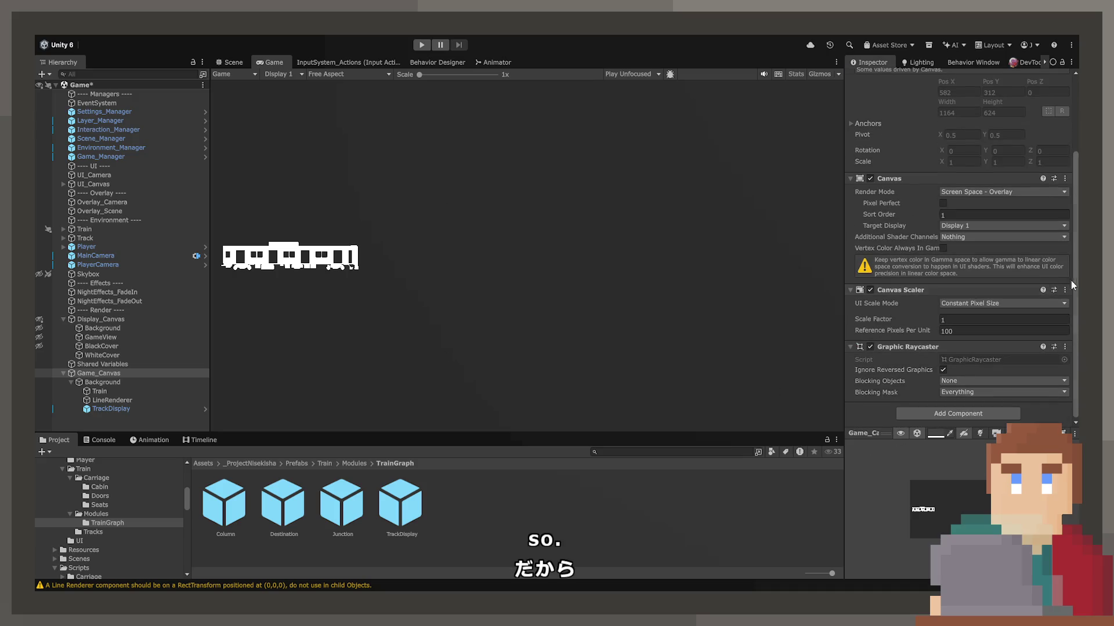
{"action": "left_click", "coordinate": [1007, 303]}
{"action": "left_click", "coordinate": [997, 327]}
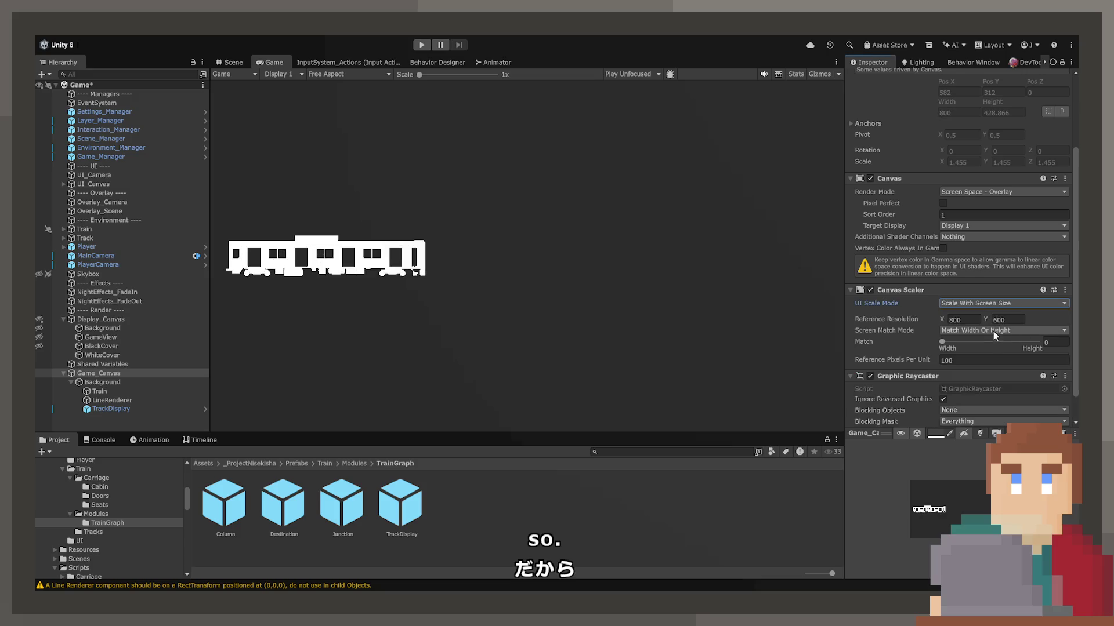
{"action": "left_click", "coordinate": [993, 331]}
{"action": "left_click", "coordinate": [997, 352]}
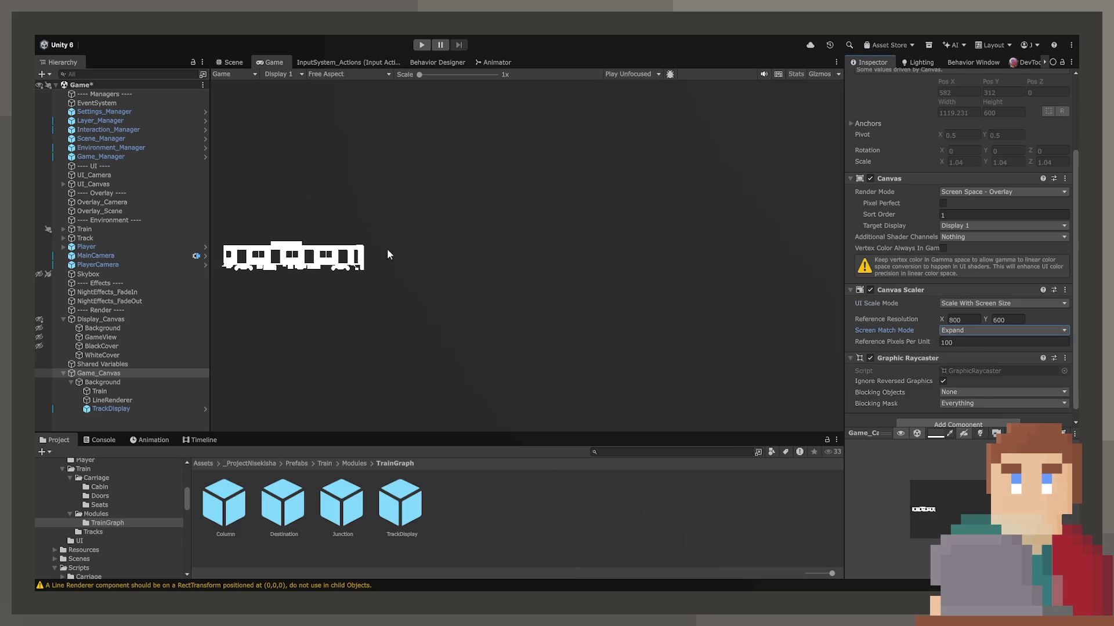
Switch to the Scene view and frame the TrackDisplay object with F.
{"action": "left_click", "coordinate": [232, 62]}
{"action": "left_click", "coordinate": [268, 61]}
{"action": "left_click", "coordinate": [232, 62]}
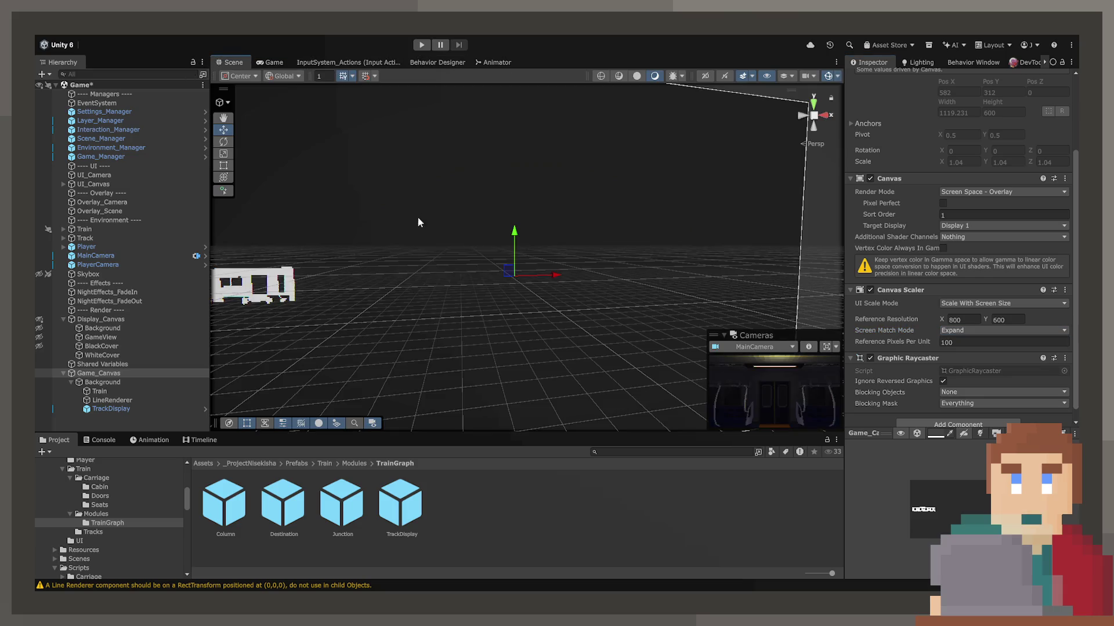
{"action": "left_click", "coordinate": [319, 290]}
{"action": "left_click", "coordinate": [130, 394]}
{"action": "left_click", "coordinate": [112, 400]}
{"action": "left_click", "coordinate": [111, 409]}
{"action": "mouse_move", "coordinate": [418, 232]}
{"action": "left_mouse_down", "text": "alt"}
{"action": "mouse_move", "coordinate": [435, 236]}
{"action": "mouse_move", "coordinate": [441, 262]}
{"action": "left_mouse_up", "text": "alt"}
{"action": "key", "text": "f"}
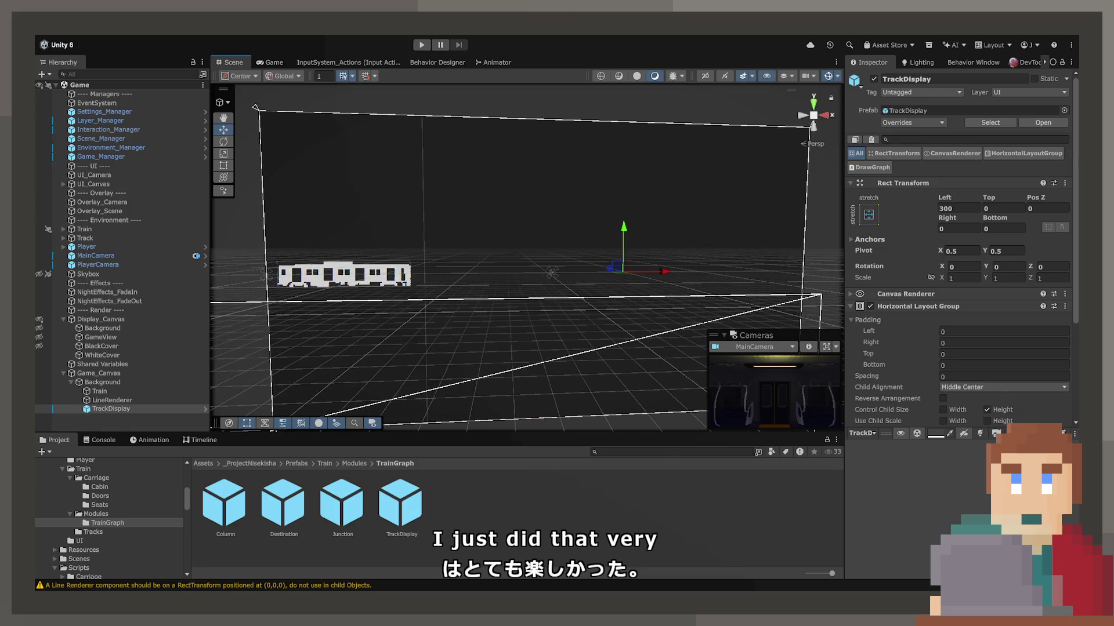
Run the game to watch the branching track graph, stop it, and select LineRenderer.
{"action": "left_click", "coordinate": [422, 44]}
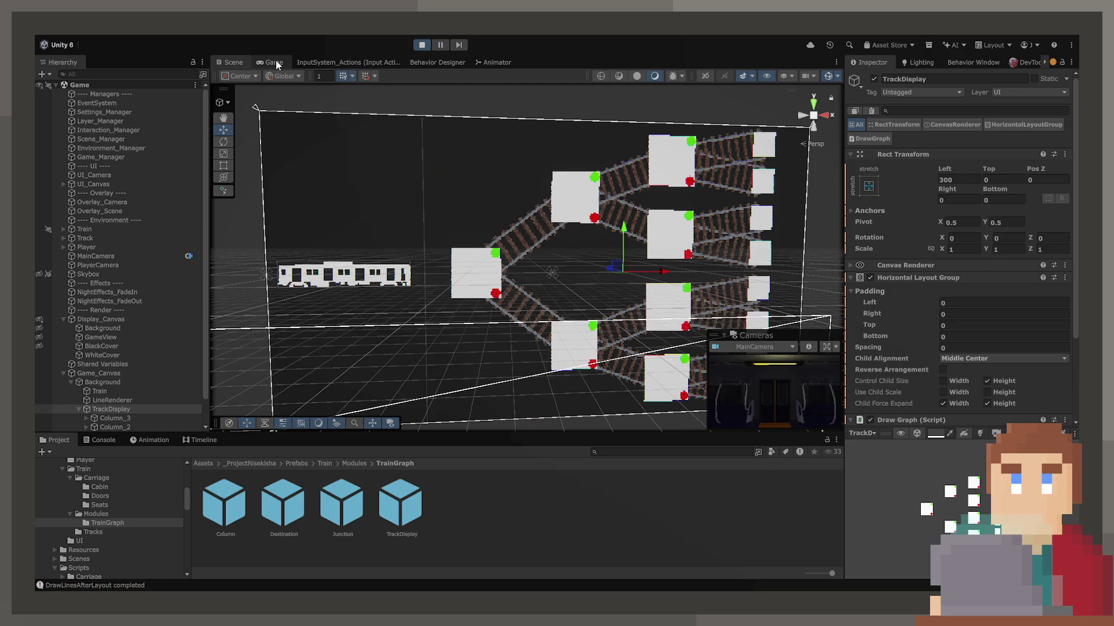
{"action": "left_click", "coordinate": [275, 63]}
{"action": "left_click", "coordinate": [422, 45]}
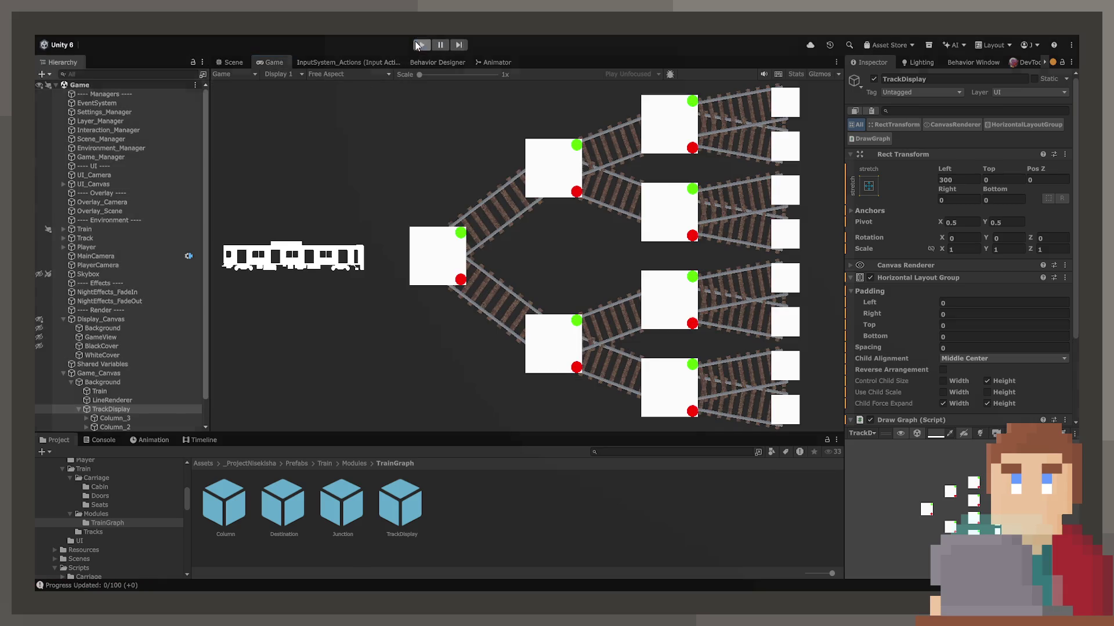
{"action": "left_click", "coordinate": [124, 400]}
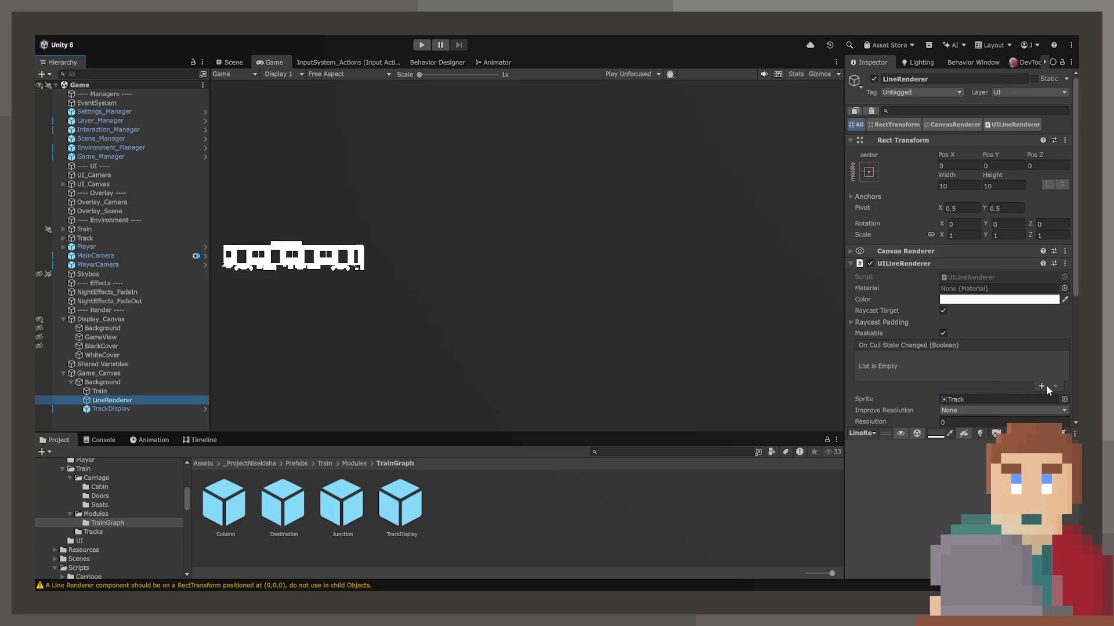
Add a second UILineRenderer point and try X values of 200 and 500 for it.
{"action": "scroll", "coordinate": [1021, 377], "scroll_direction": "down", "scroll_amount": 5}
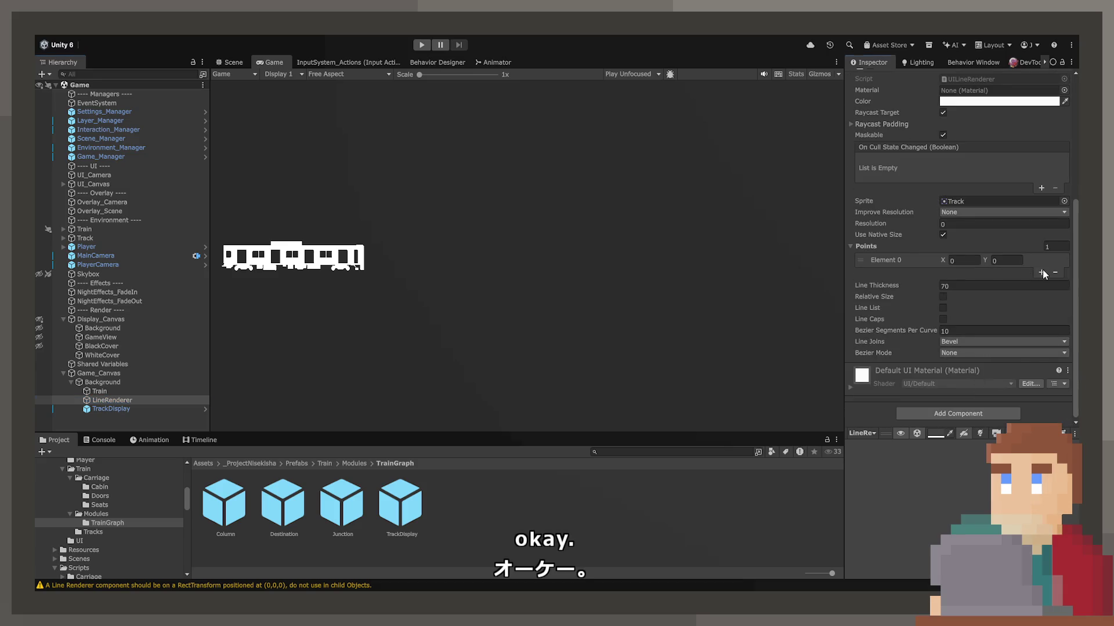
{"action": "left_click", "coordinate": [1041, 272]}
{"action": "left_click", "coordinate": [1003, 273]}
{"action": "type", "text": "100"}
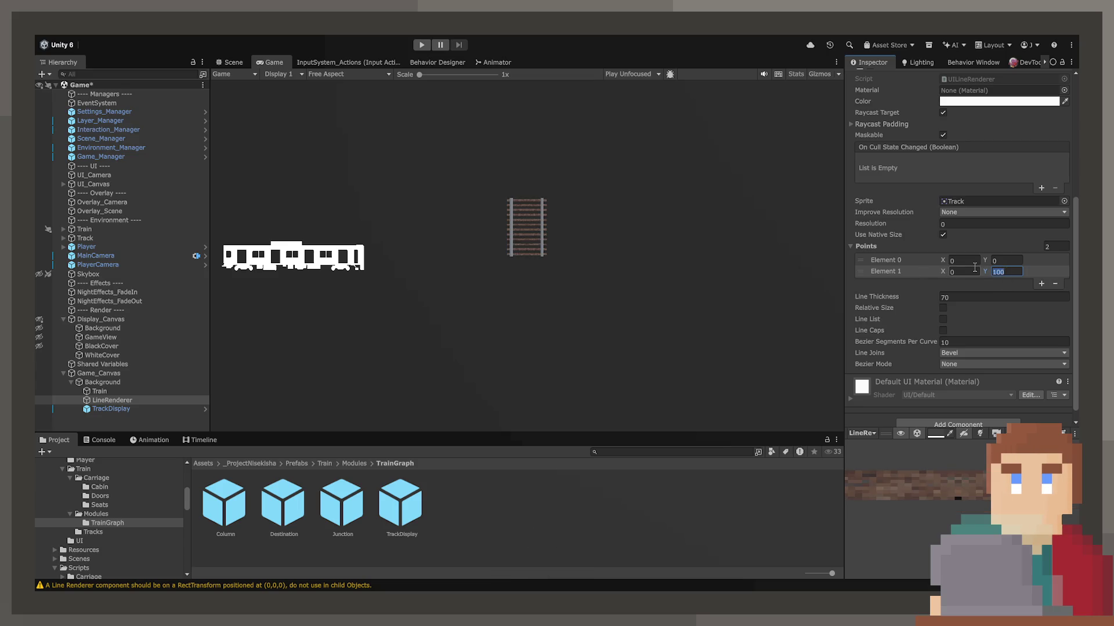
{"action": "left_click", "coordinate": [978, 274]}
{"action": "type", "text": "00"}
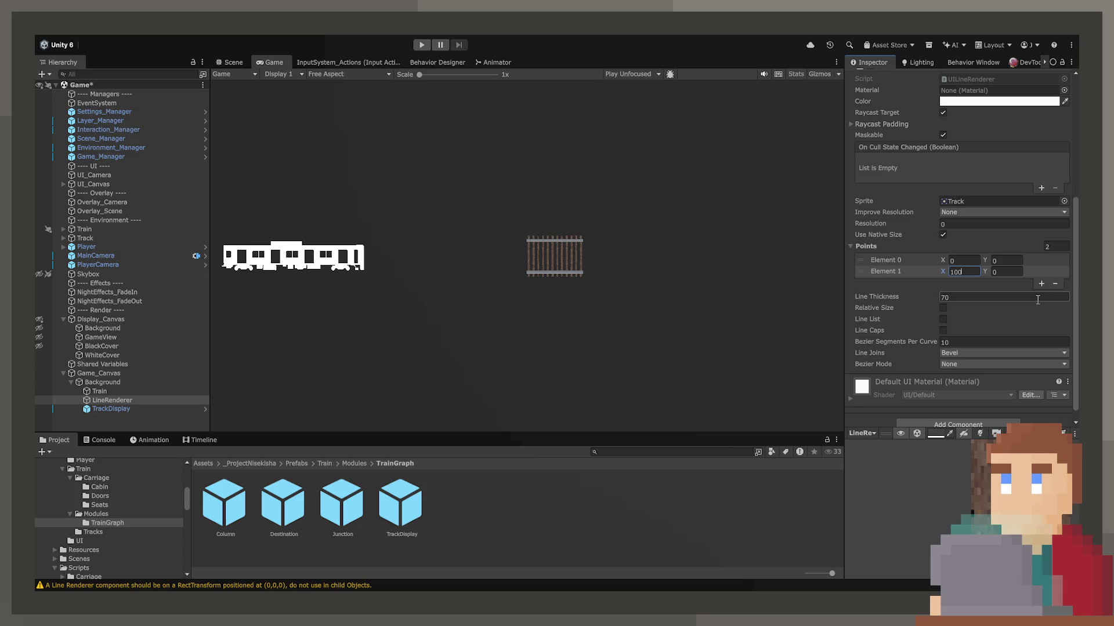
{"action": "key", "text": "BackSpace"}
{"action": "key", "text": "BackSpace"}
{"action": "key", "text": "BackSpace"}
{"action": "type", "text": "200"}
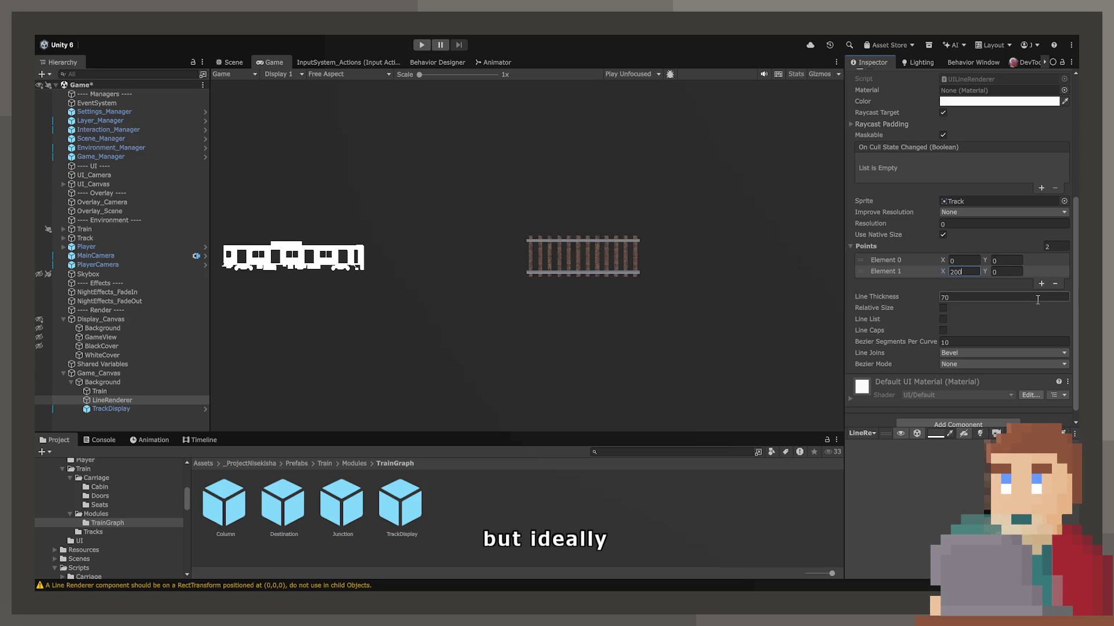
{"action": "key", "text": "BackSpace"}
{"action": "key", "text": "BackSpace"}
{"action": "key", "text": "BackSpace"}
{"action": "type", "text": "500"}
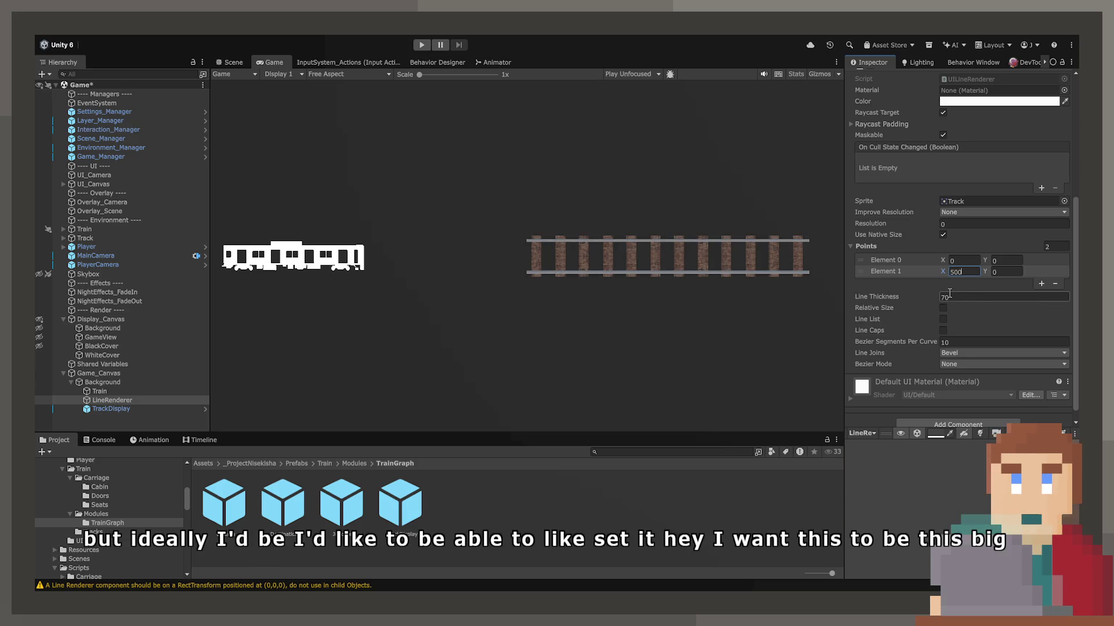
{"action": "scroll", "coordinate": [878, 323], "scroll_direction": "up", "scroll_amount": 3}
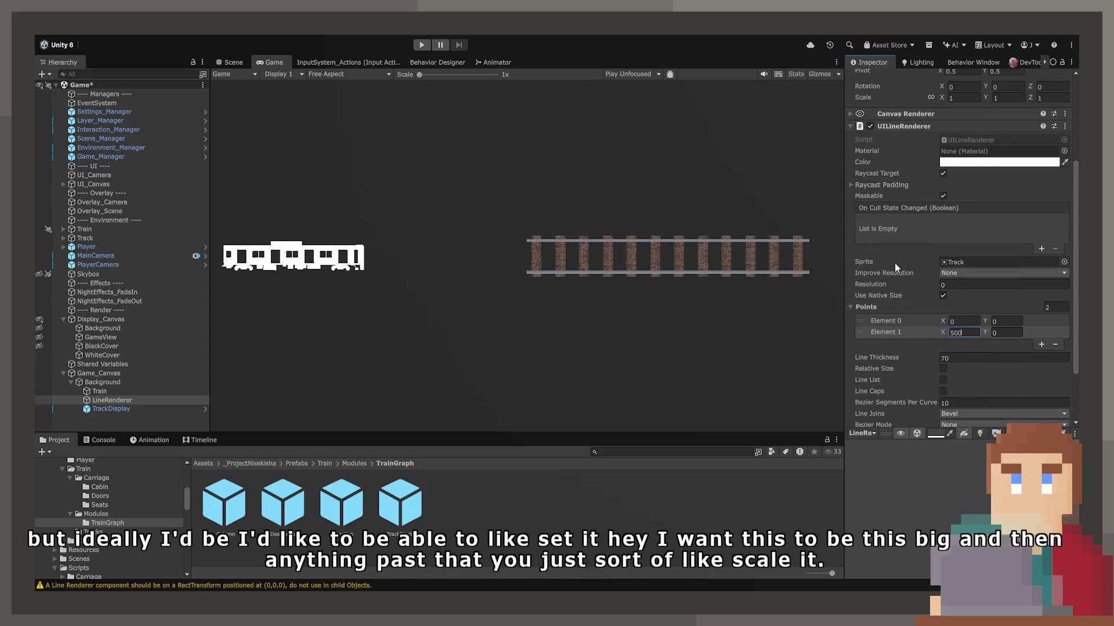
{"action": "scroll", "coordinate": [910, 291], "scroll_direction": "down", "scroll_amount": 3}
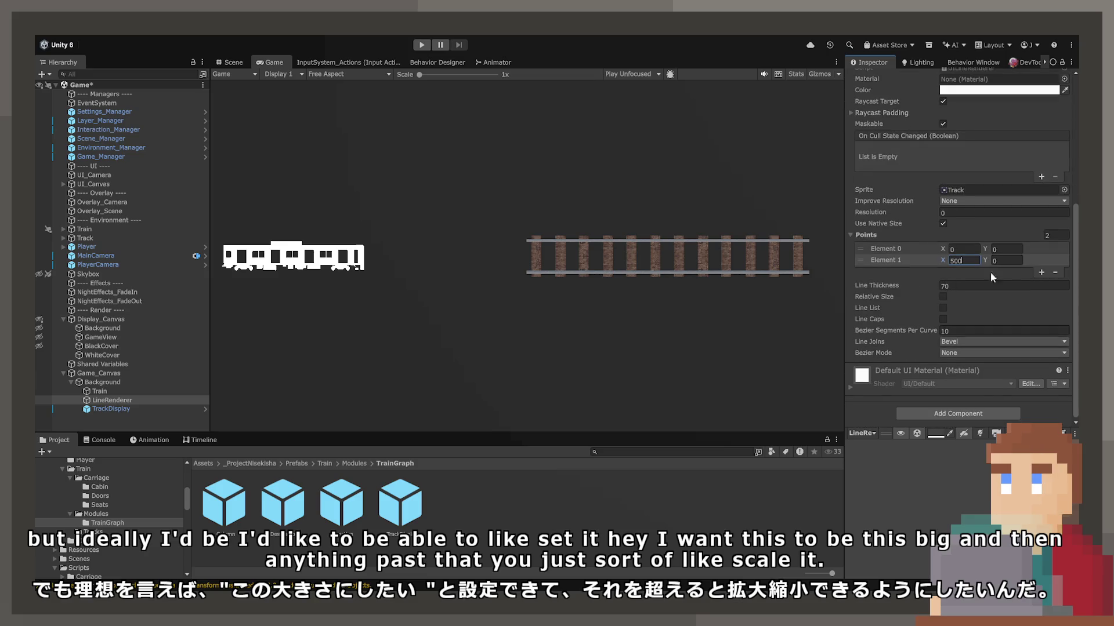
Add a third point and settle the points at 200,0 and 400,200.
{"action": "left_click", "coordinate": [1039, 271]}
{"action": "key", "text": "Tab"}
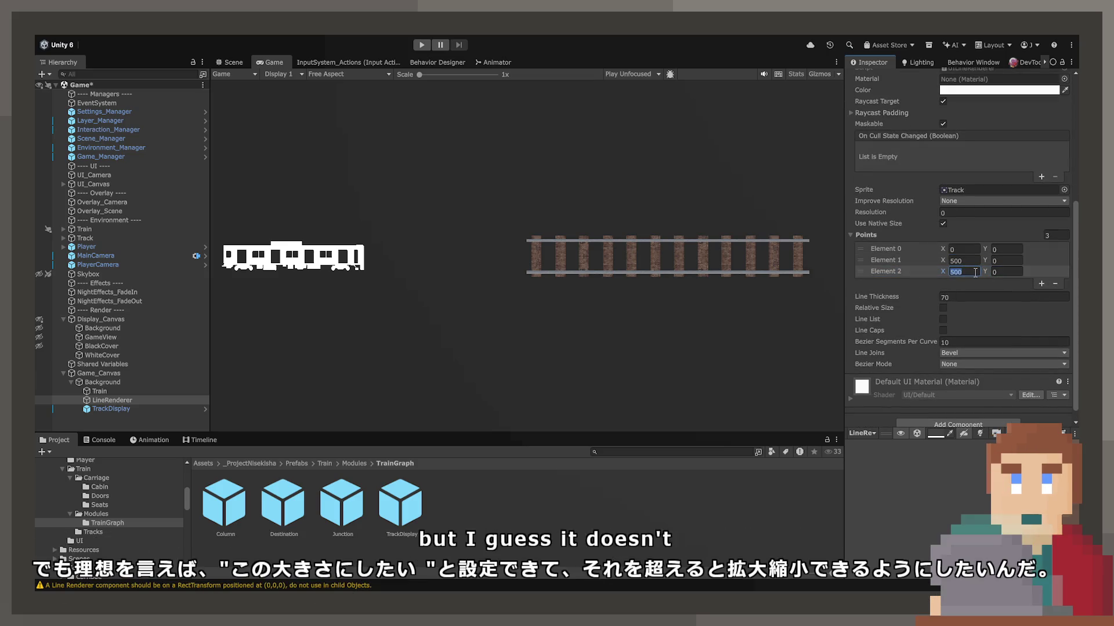
{"action": "type", "text": "500"}
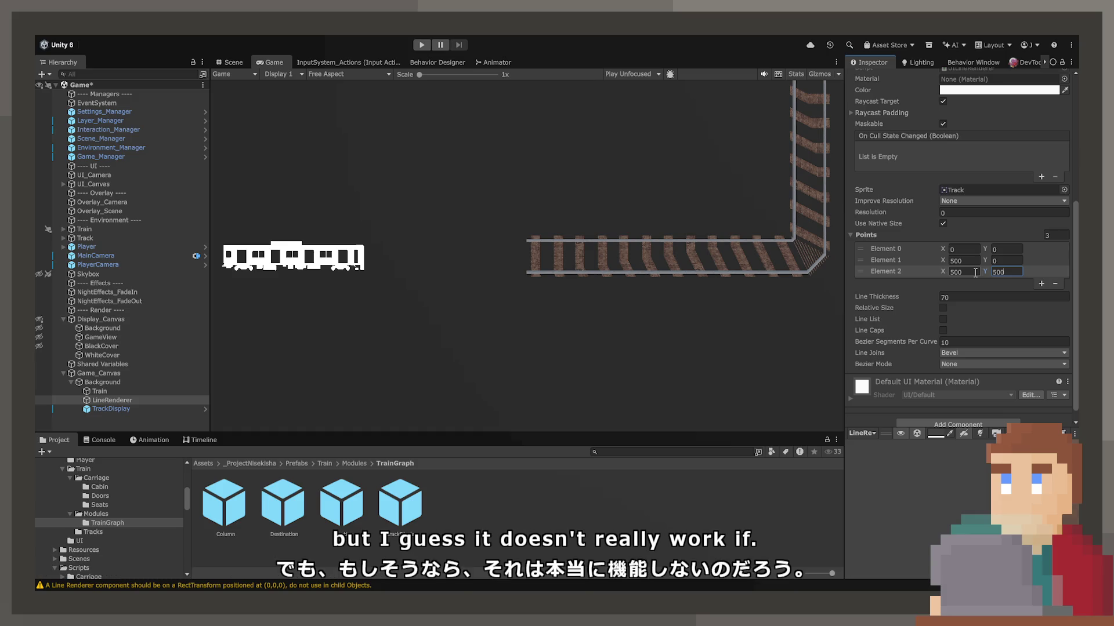
{"action": "left_click", "coordinate": [973, 269]}
{"action": "left_click", "coordinate": [972, 264]}
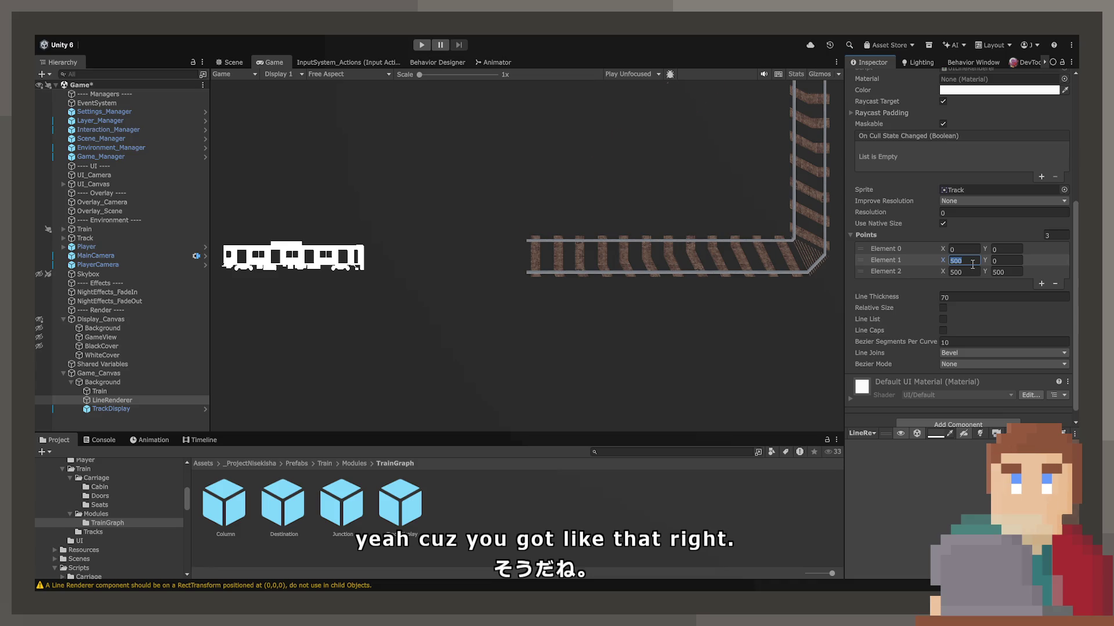
{"action": "type", "text": "200"}
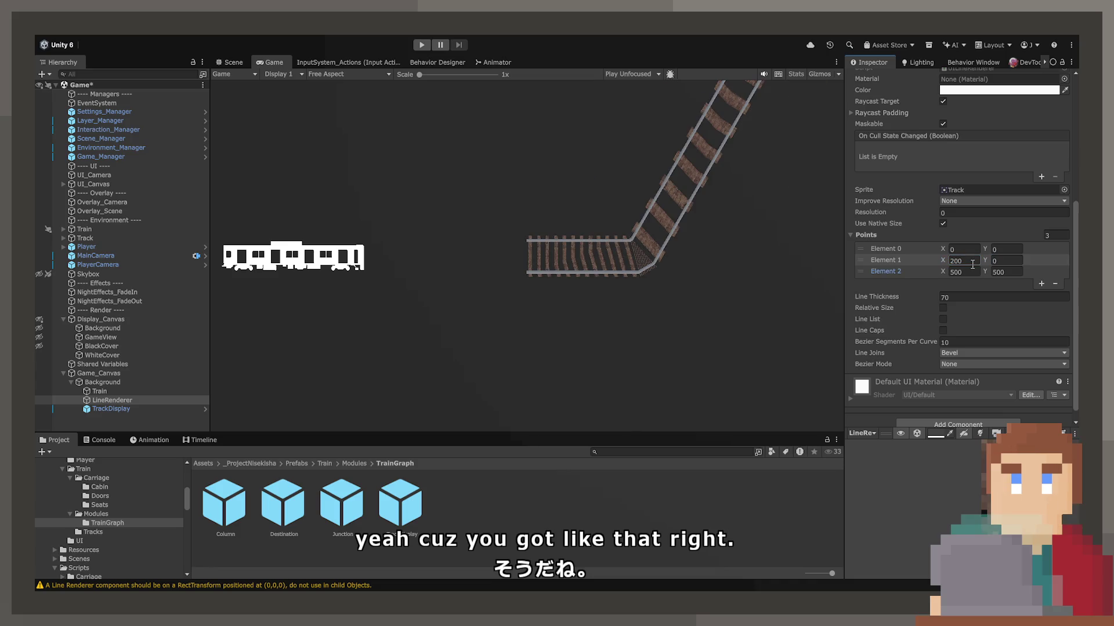
{"action": "type", "text": "200"}
{"action": "key", "text": "Tab"}
{"action": "type", "text": "400"}
{"action": "key", "text": "BackSpace"}
{"action": "key", "text": "BackSpace"}
{"action": "key", "text": "BackSpace"}
{"action": "type", "text": "200"}
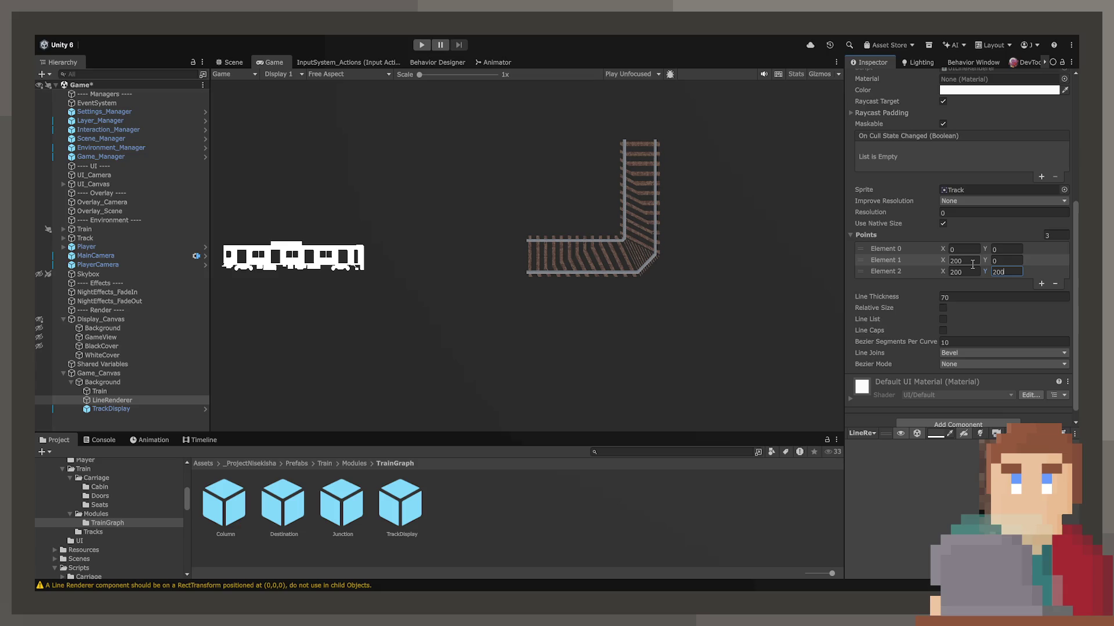
{"action": "left_click", "coordinate": [970, 271]}
{"action": "type", "text": "300"}
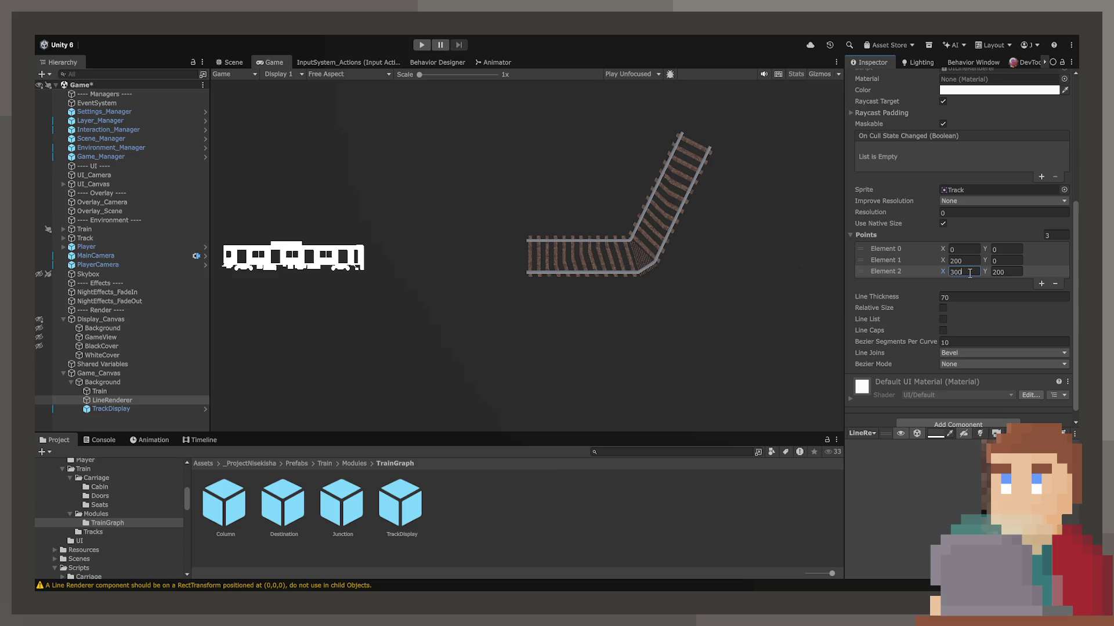
{"action": "left_click", "coordinate": [970, 261]}
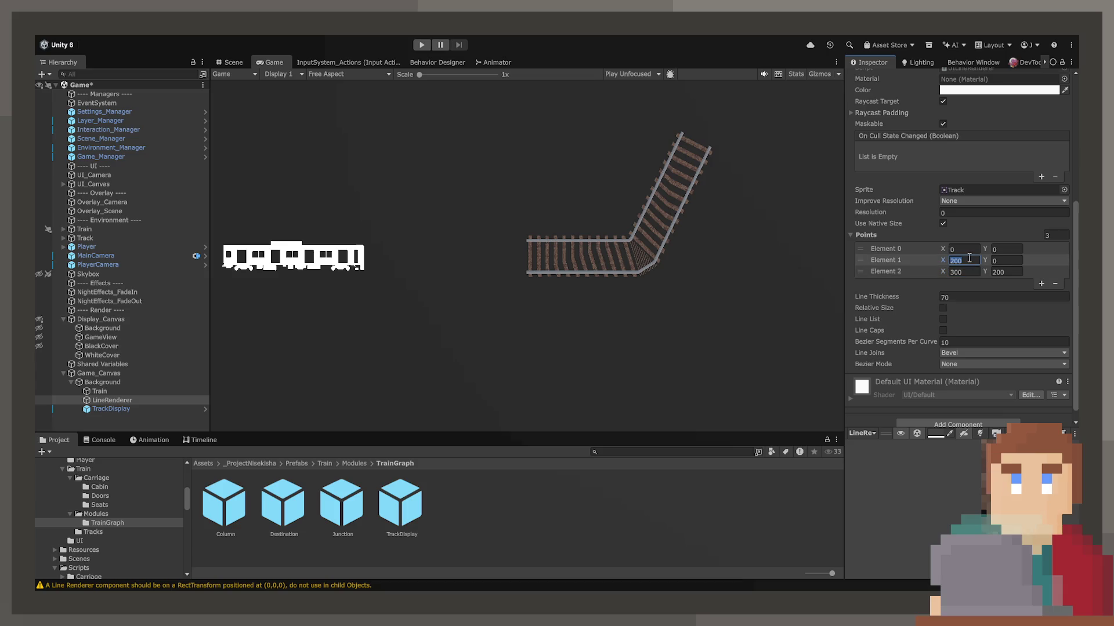
{"action": "type", "text": "150"}
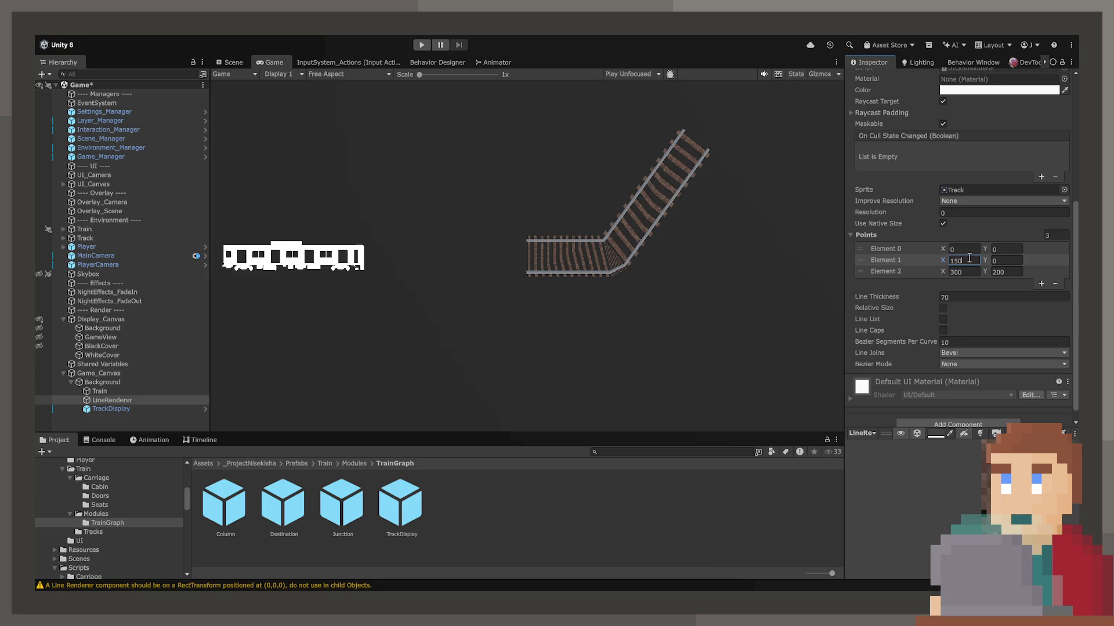
{"action": "key", "text": "BackSpace"}
{"action": "key", "text": "BackSpace"}
{"action": "key", "text": "BackSpace"}
{"action": "type", "text": "200"}
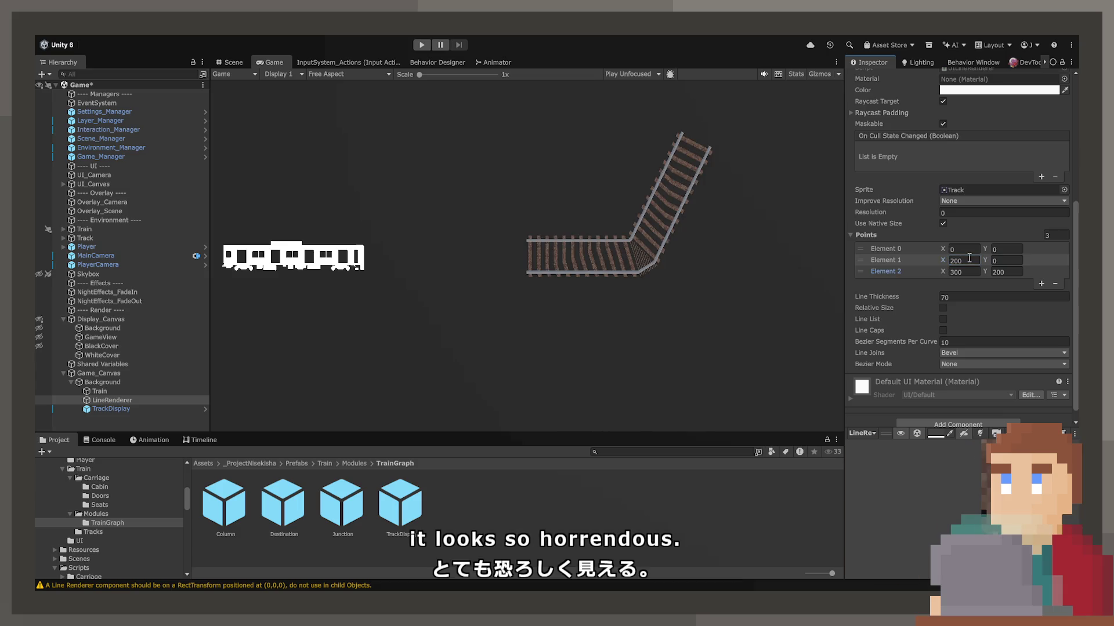
{"action": "type", "text": "400"}
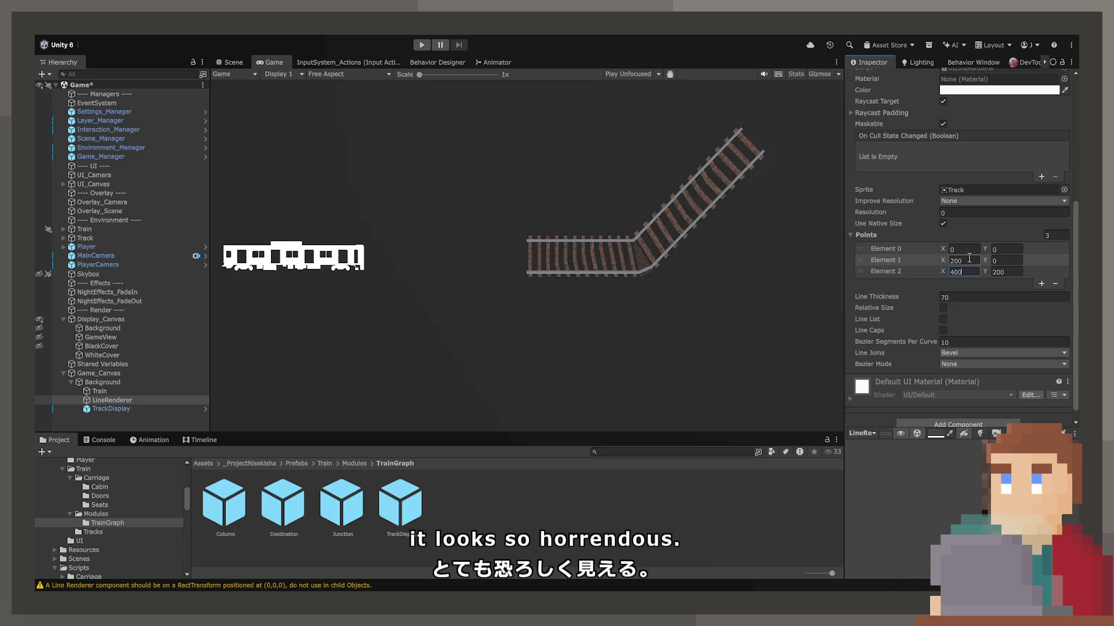
{"action": "scroll", "coordinate": [696, 250], "scroll_direction": "up", "scroll_amount": 5}
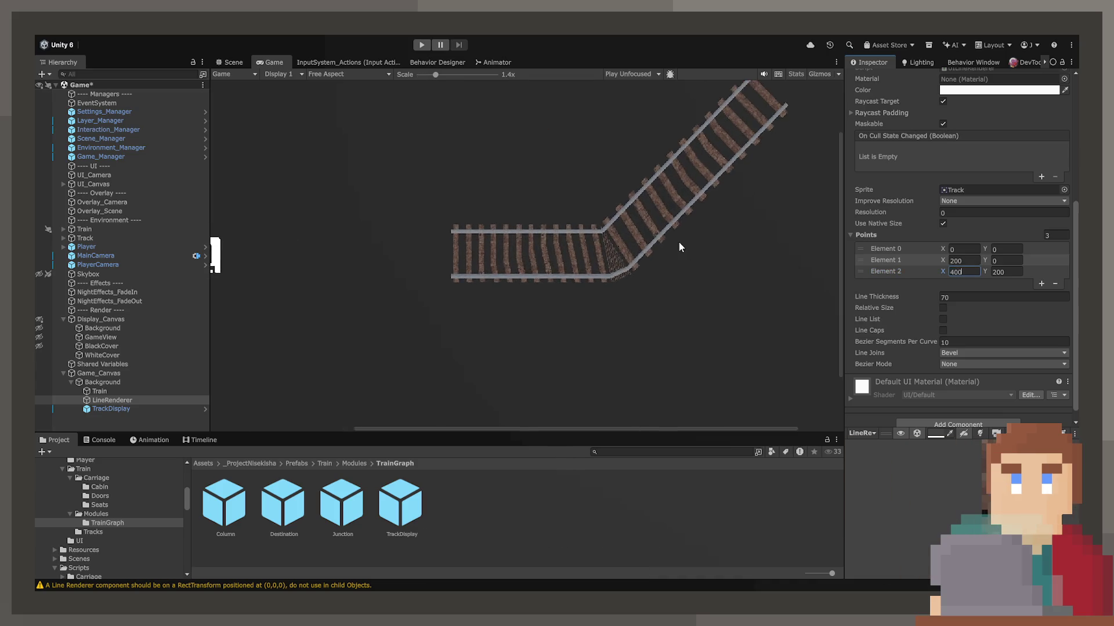
{"action": "scroll", "coordinate": [627, 240], "scroll_direction": "up", "scroll_amount": 3}
{"action": "scroll", "coordinate": [624, 241], "scroll_direction": "down", "scroll_amount": 3}
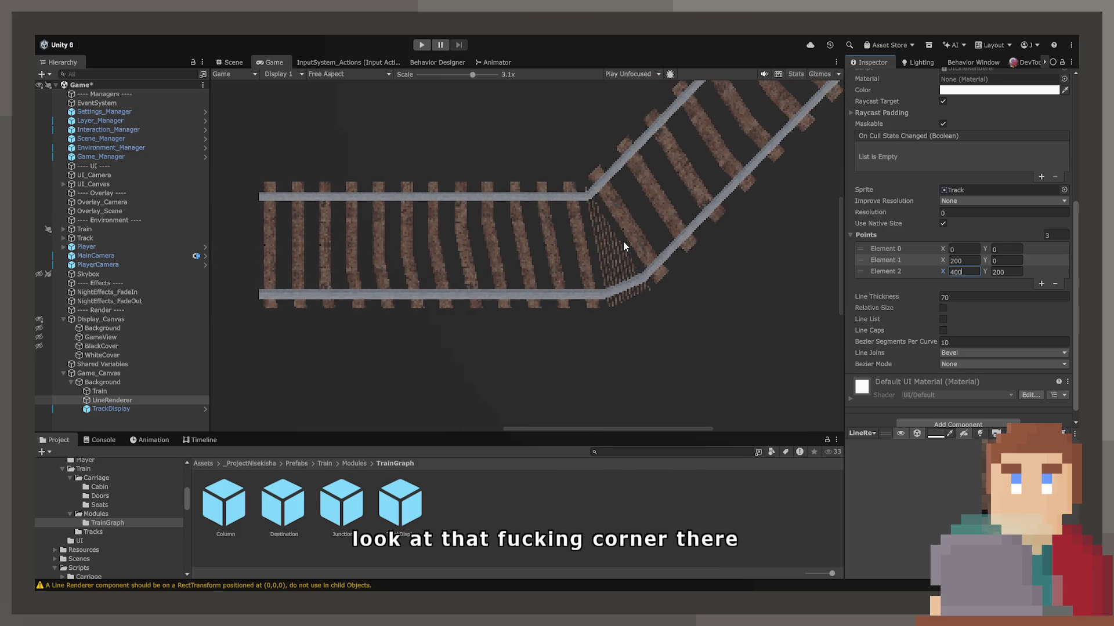
{"action": "scroll", "coordinate": [622, 241], "scroll_direction": "down", "scroll_amount": 4}
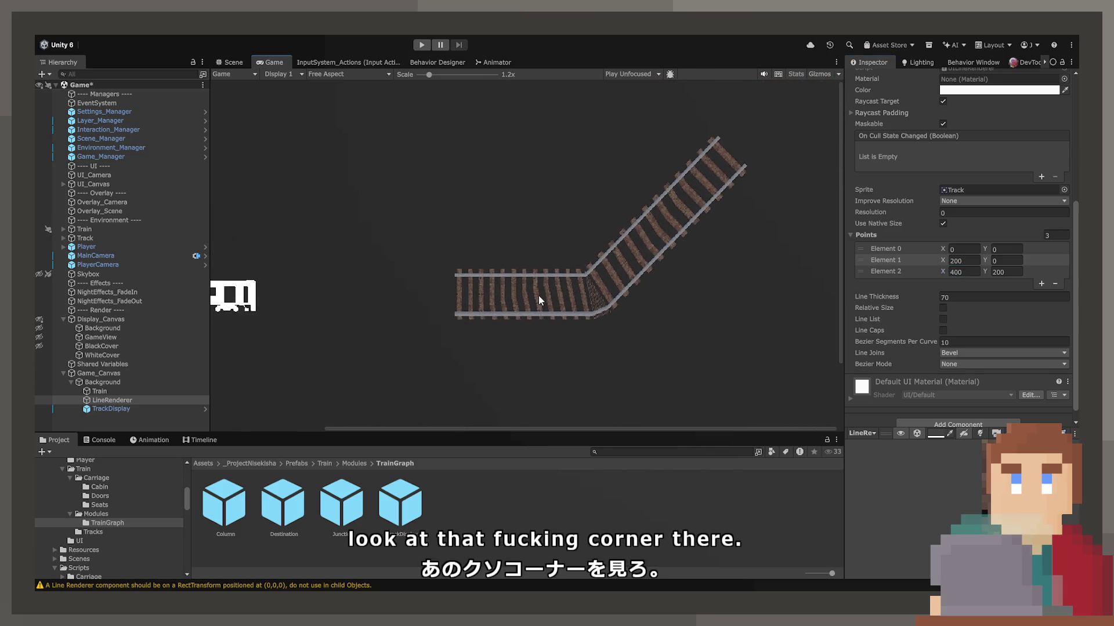
{"action": "scroll", "coordinate": [544, 283], "scroll_direction": "down", "scroll_amount": 1}
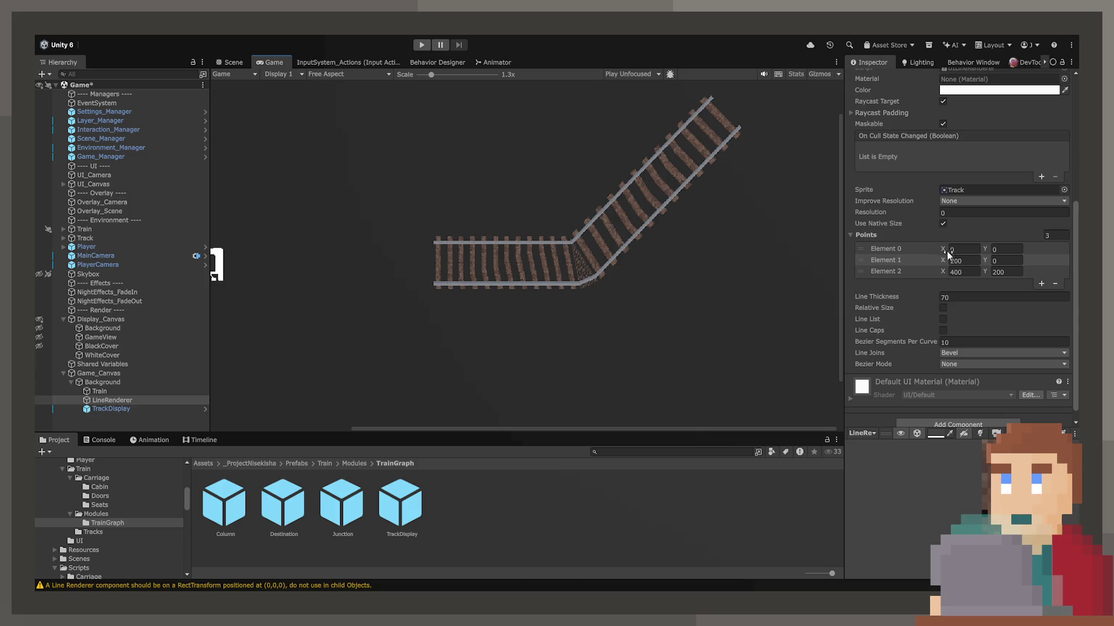
{"action": "mouse_move", "coordinate": [960, 293]}
{"action": "left_mouse_down"}
{"action": "mouse_move", "coordinate": [555, 313]}
{"action": "mouse_move", "coordinate": [706, 319]}
{"action": "mouse_move", "coordinate": [519, 266]}
{"action": "mouse_move", "coordinate": [292, 102]}
{"action": "mouse_move", "coordinate": [293, 124]}
{"action": "mouse_move", "coordinate": [419, 177]}
{"action": "mouse_move", "coordinate": [425, 200]}
{"action": "left_mouse_up"}
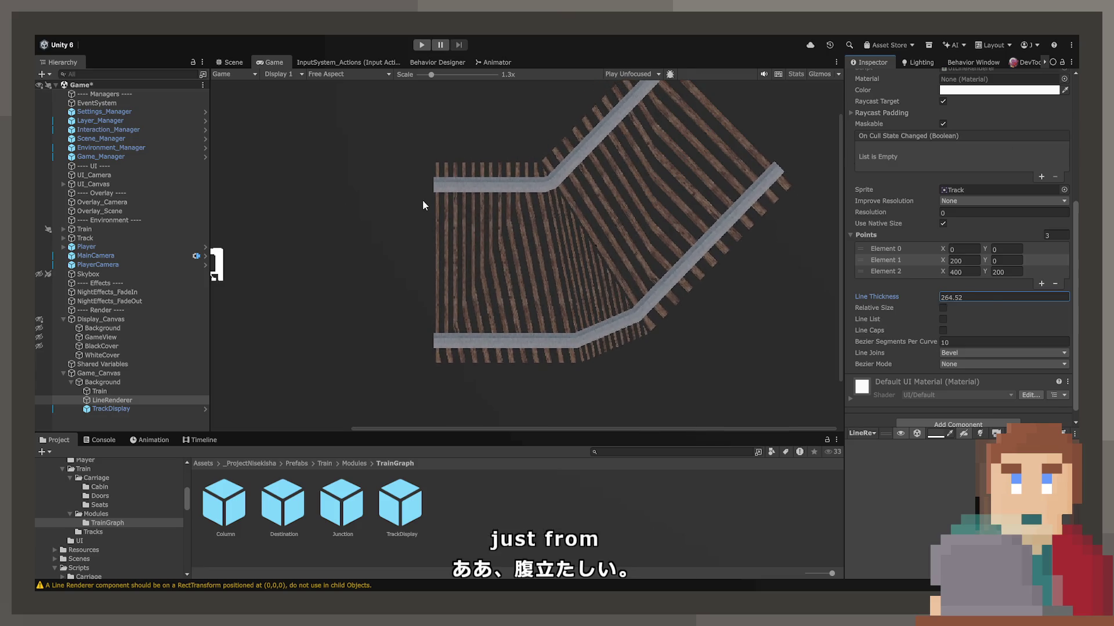
{"action": "key", "text": "ctrl+z"}
{"action": "scroll", "coordinate": [913, 265], "scroll_direction": "up", "scroll_amount": 3}
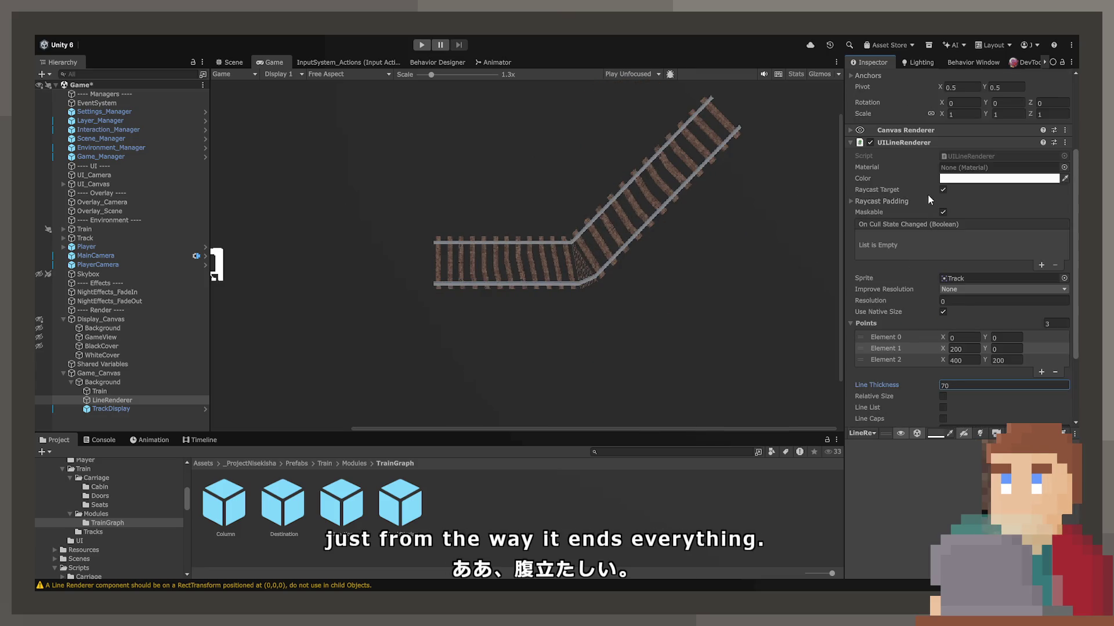
{"action": "left_click", "coordinate": [873, 202]}
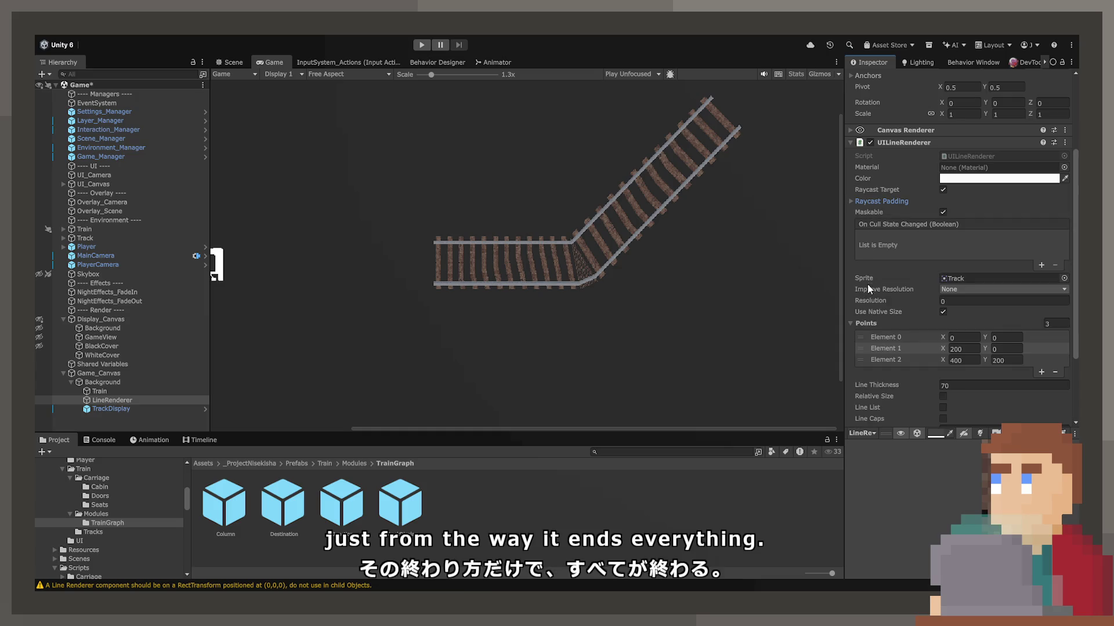